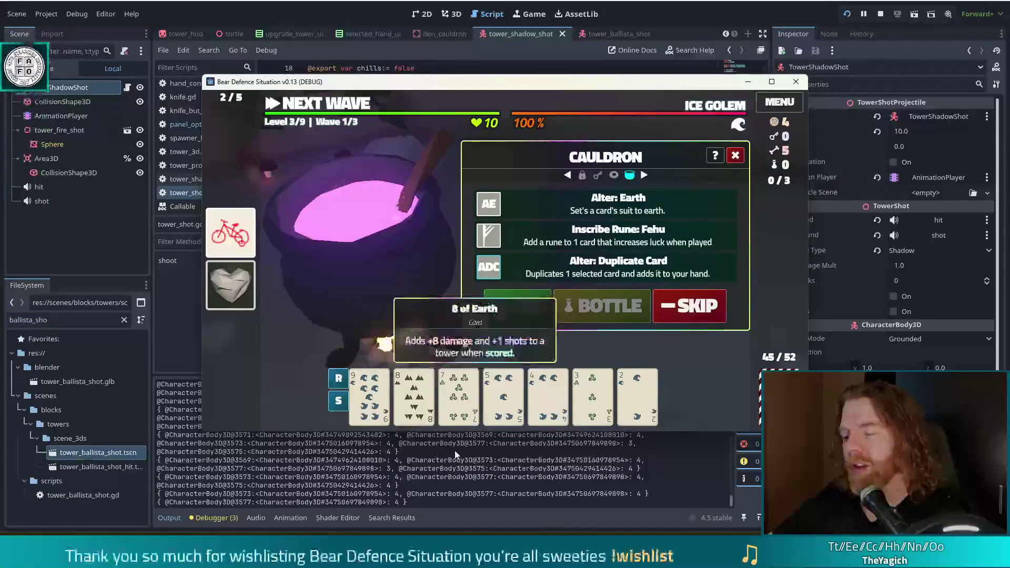
Duplicate the 8 of Earth and turn the 9 of Water into an Earth card.
{"action": "left_click", "coordinate": [421, 413]}
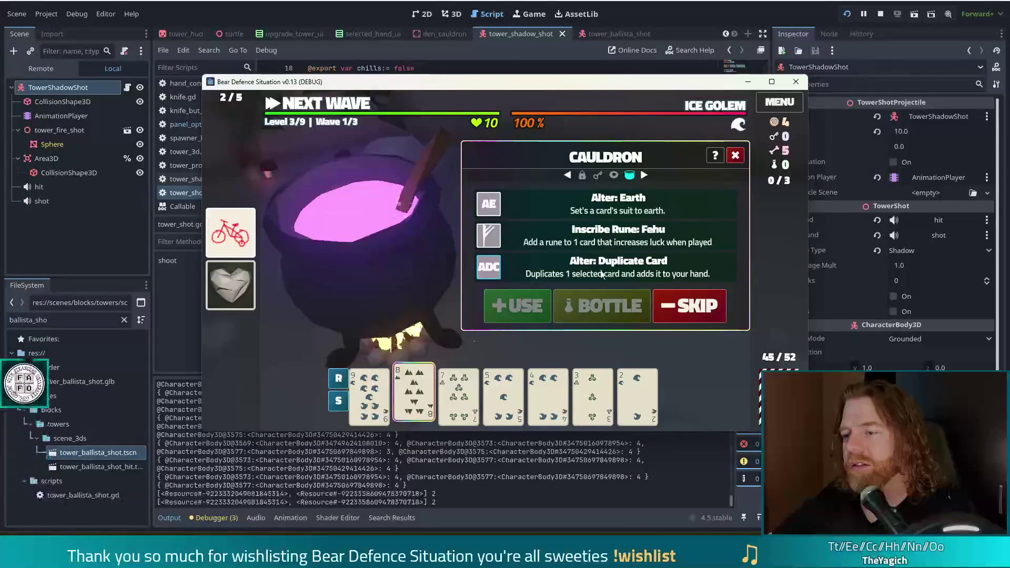
{"action": "left_click", "coordinate": [517, 306]}
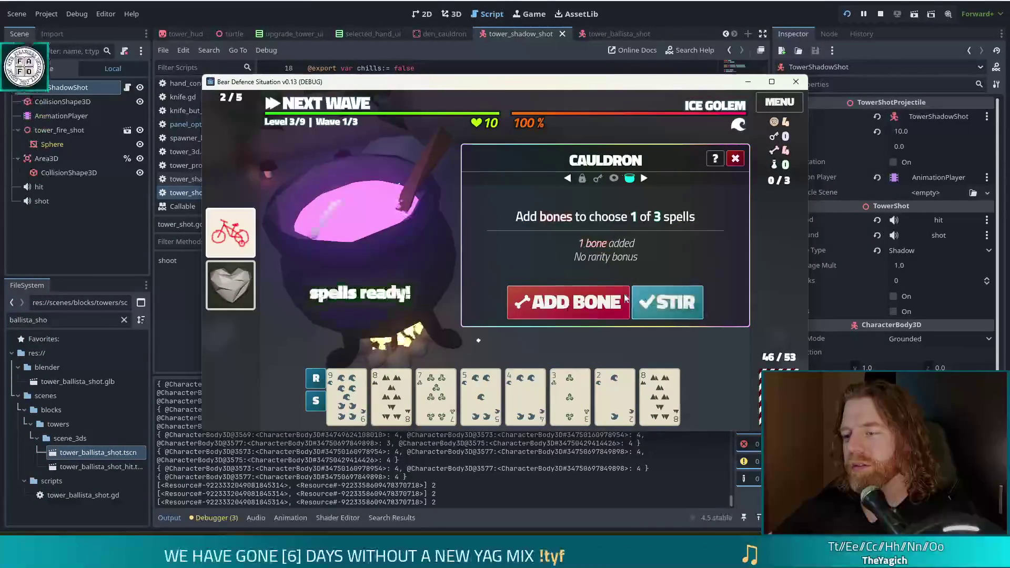
{"action": "left_click", "coordinate": [667, 308]}
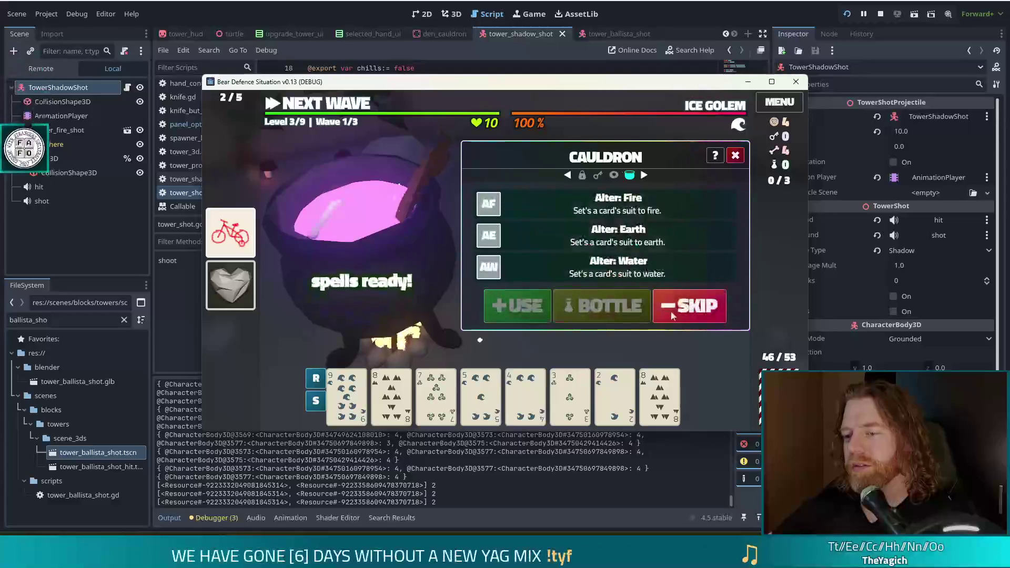
{"action": "left_click", "coordinate": [351, 390]}
{"action": "left_click", "coordinate": [608, 232]}
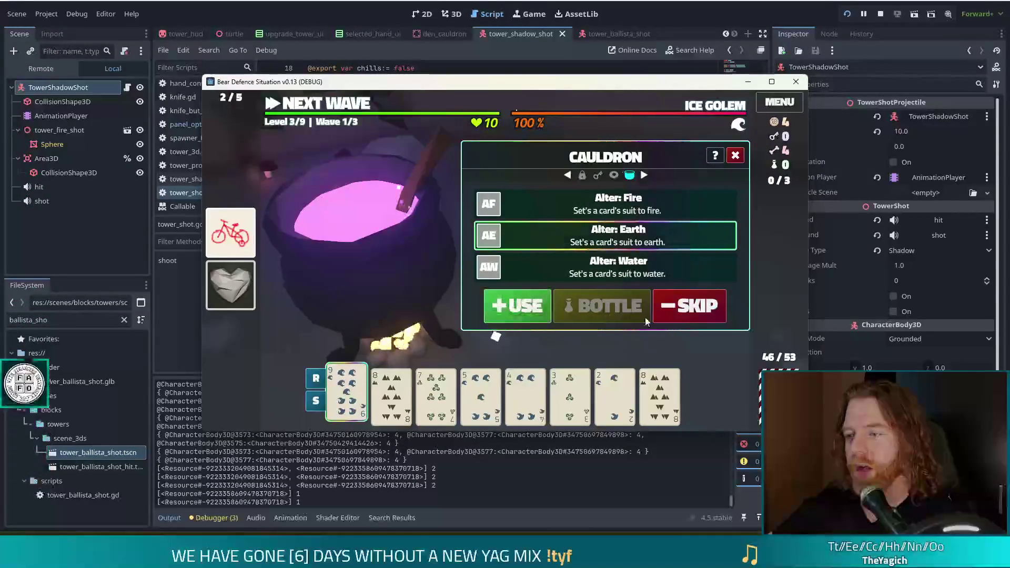
{"action": "left_click", "coordinate": [517, 306]}
{"action": "left_click", "coordinate": [608, 308]}
{"action": "left_click", "coordinate": [667, 303]}
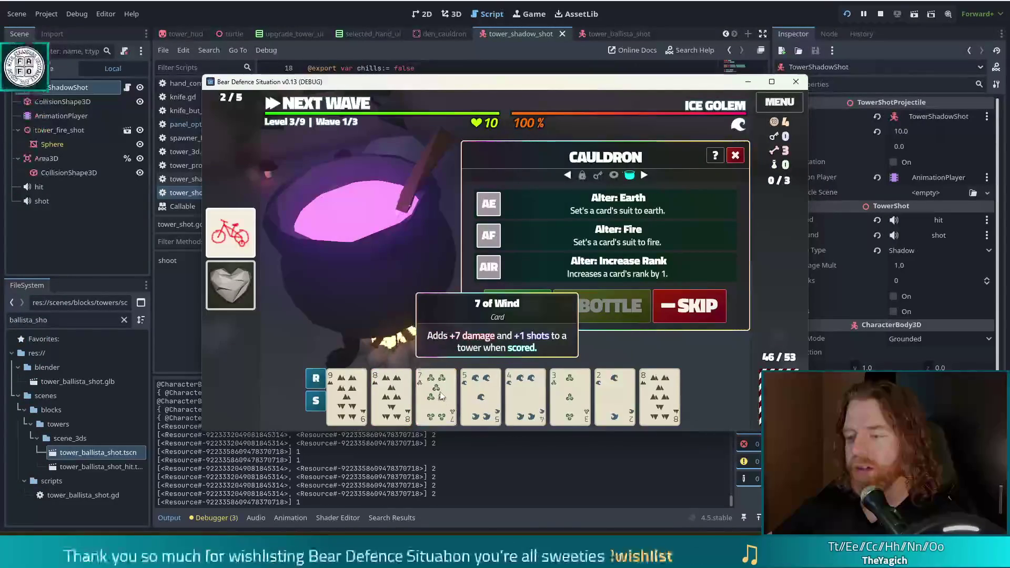
Convert the 7 and the 5 of Water cards to Earth with Alter: Earth.
{"action": "left_click", "coordinate": [391, 395]}
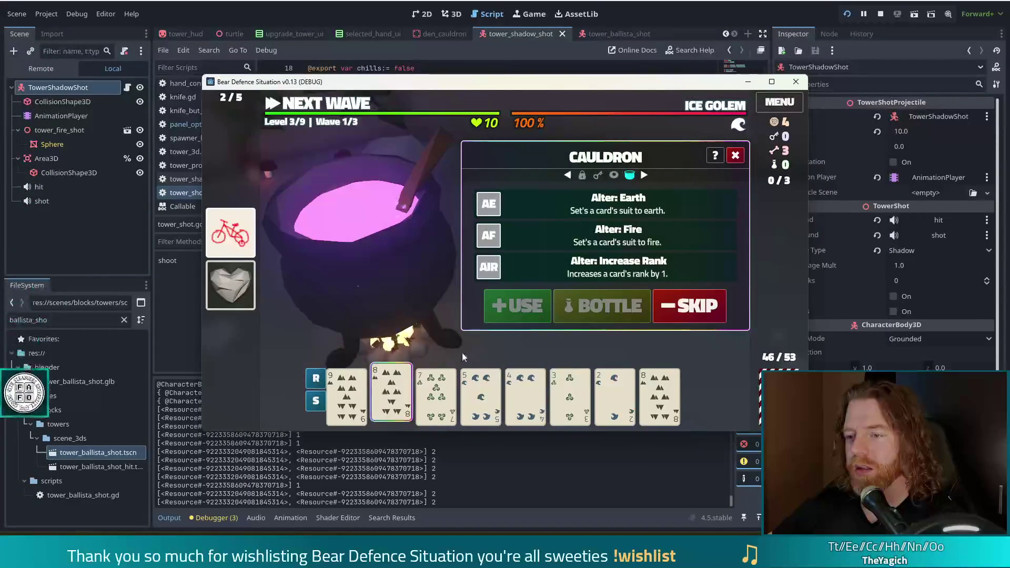
{"action": "left_click", "coordinate": [436, 397]}
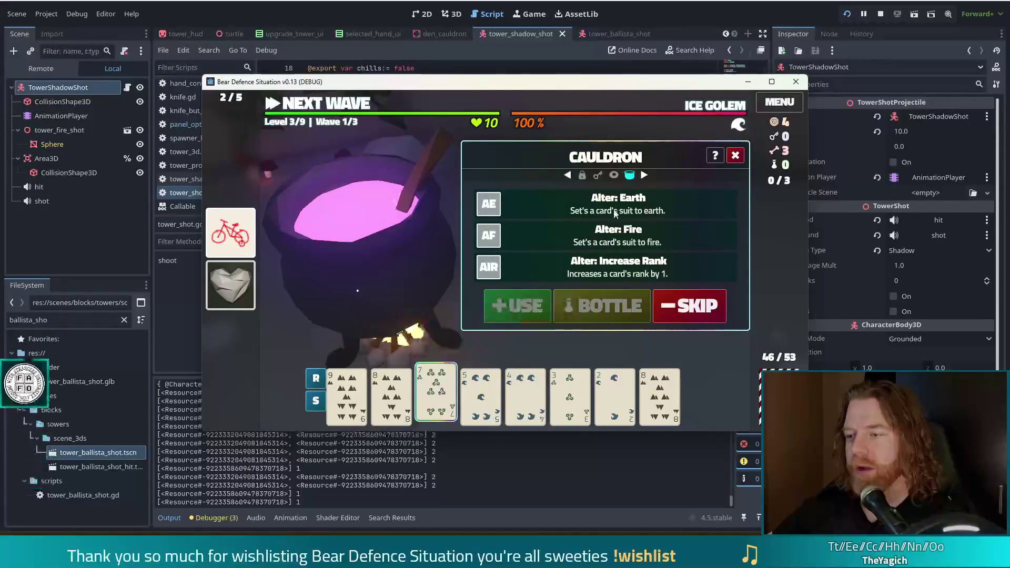
{"action": "left_click", "coordinate": [605, 204]}
{"action": "left_click", "coordinate": [527, 308]}
{"action": "left_click", "coordinate": [563, 307]}
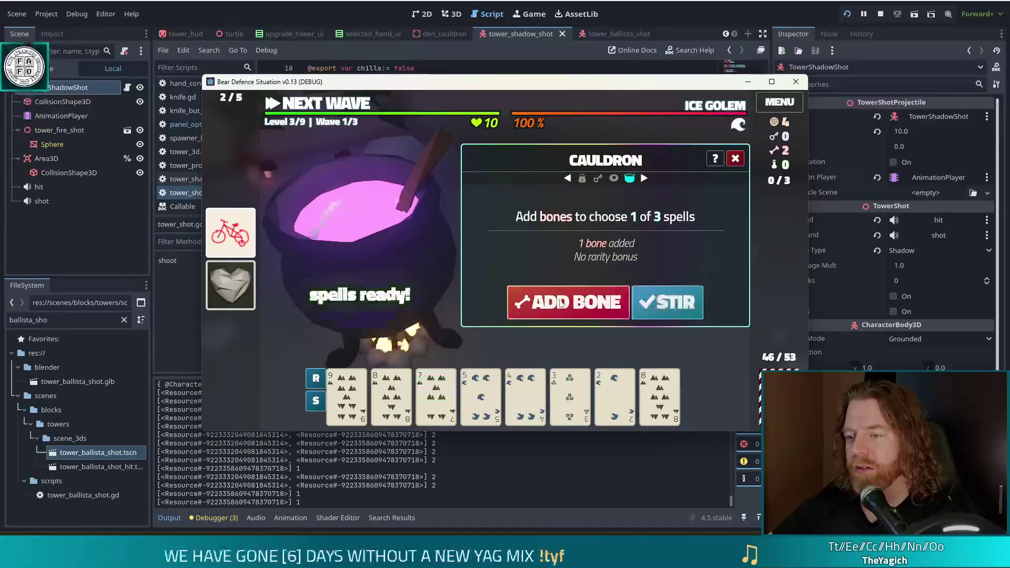
{"action": "left_click", "coordinate": [689, 310]}
{"action": "mouse_move", "coordinate": [438, 407]}
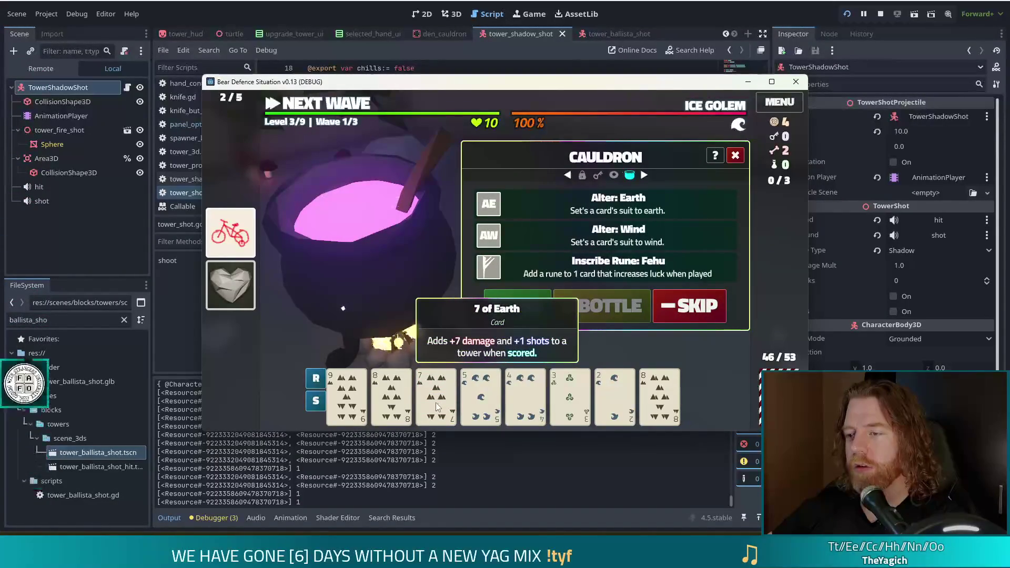
{"action": "left_click", "coordinate": [480, 395]}
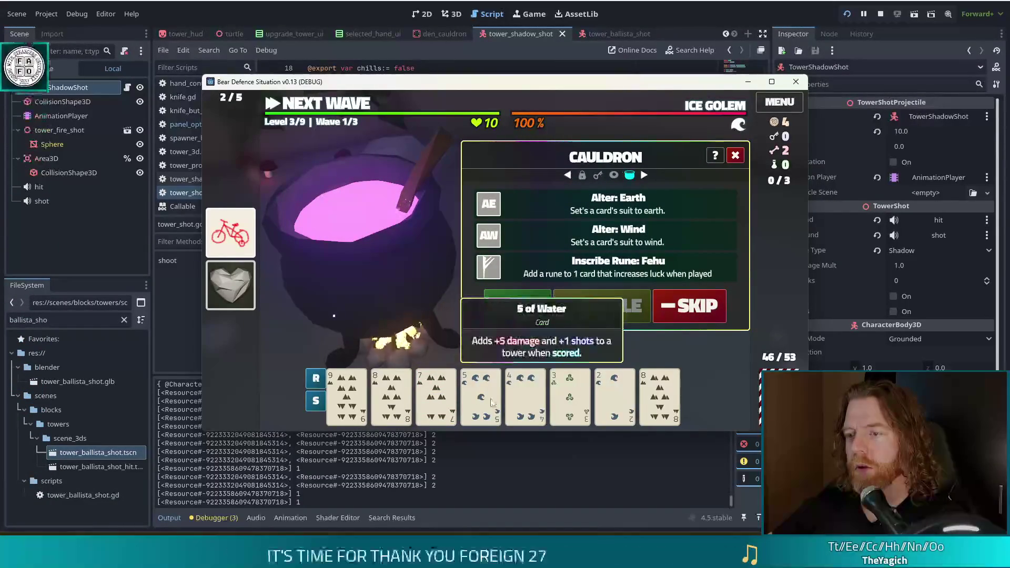
{"action": "left_click", "coordinate": [602, 211]}
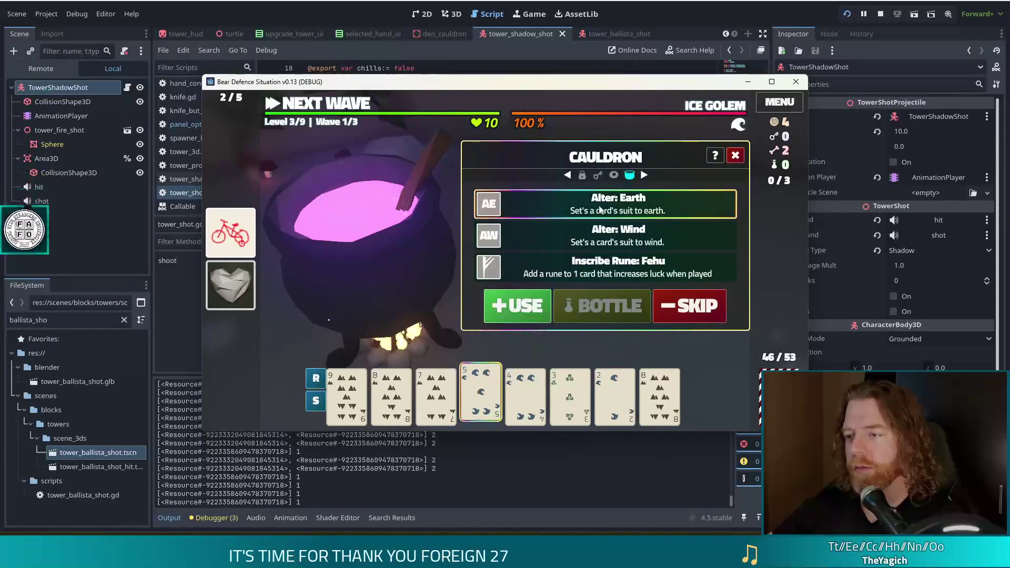
{"action": "left_click", "coordinate": [523, 313]}
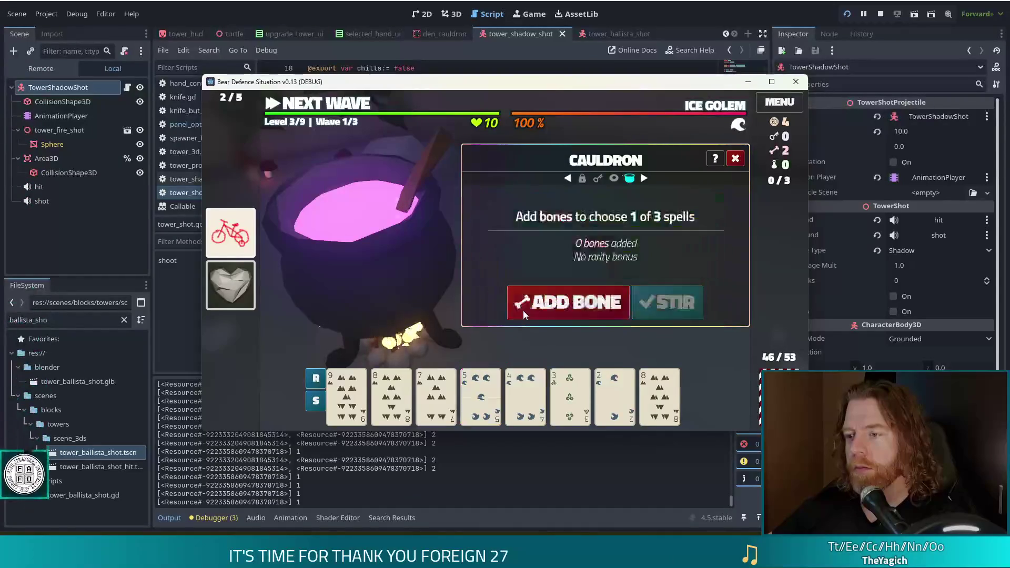
{"action": "left_click", "coordinate": [576, 307]}
{"action": "left_click", "coordinate": [678, 311]}
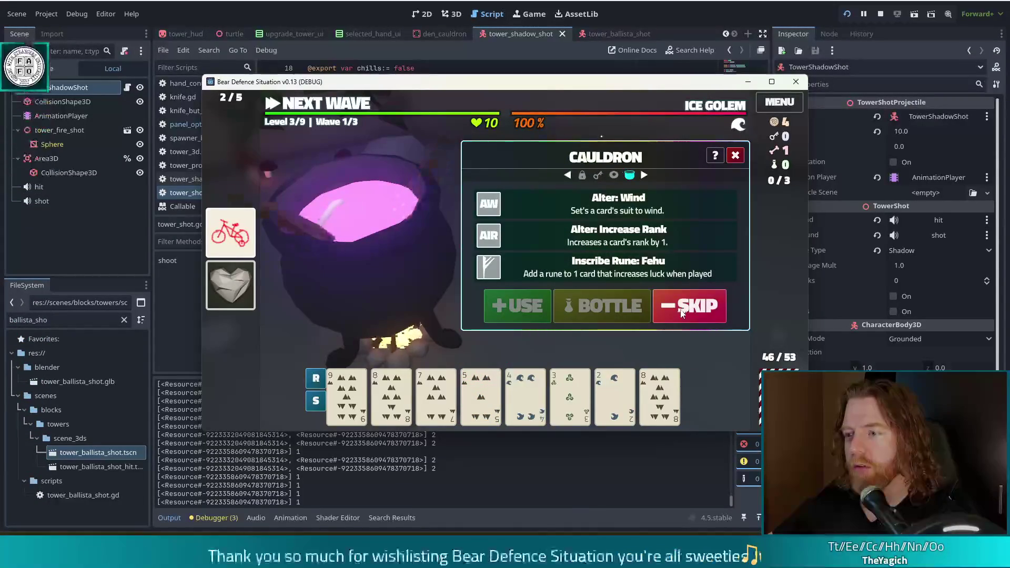
Inscribe the Fehu rune on the 9 and 8 cards, then close the cauldron.
{"action": "left_click", "coordinate": [347, 395]}
{"action": "left_click", "coordinate": [597, 276]}
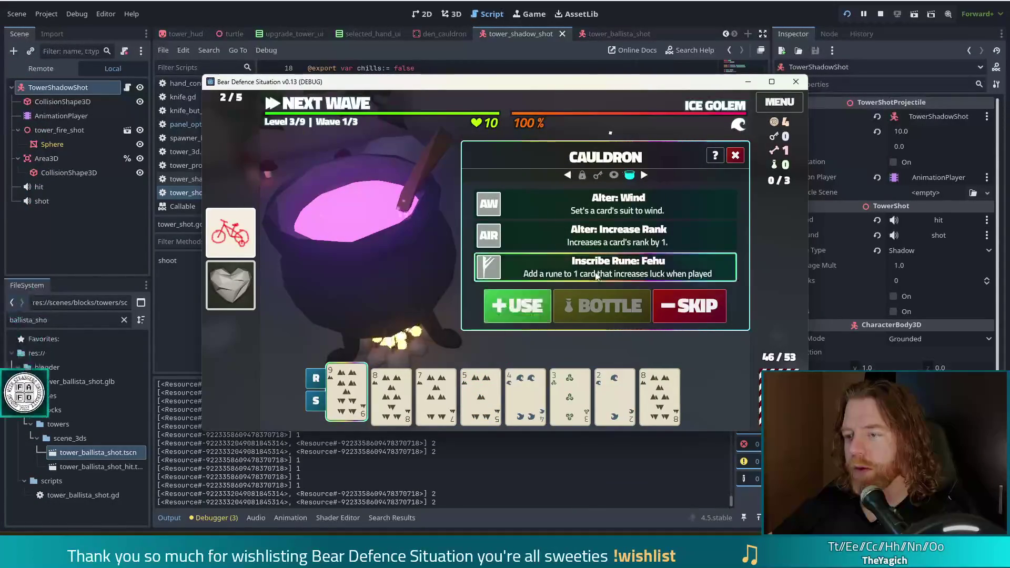
{"action": "left_click", "coordinate": [547, 311]}
{"action": "left_click", "coordinate": [576, 307]}
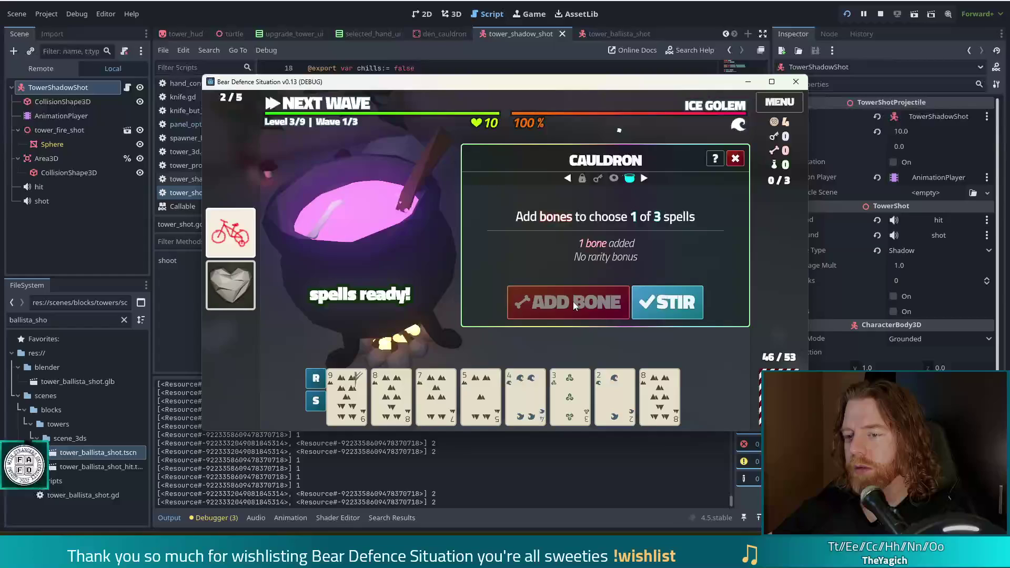
{"action": "left_click", "coordinate": [668, 310]}
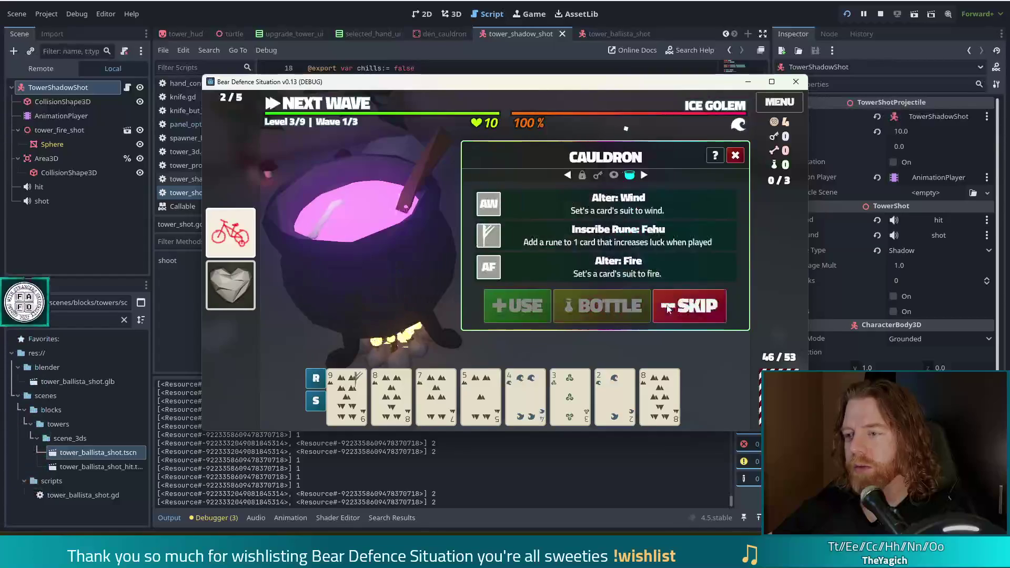
{"action": "left_click", "coordinate": [391, 395]}
{"action": "left_click", "coordinate": [576, 240]}
{"action": "left_click", "coordinate": [513, 311]}
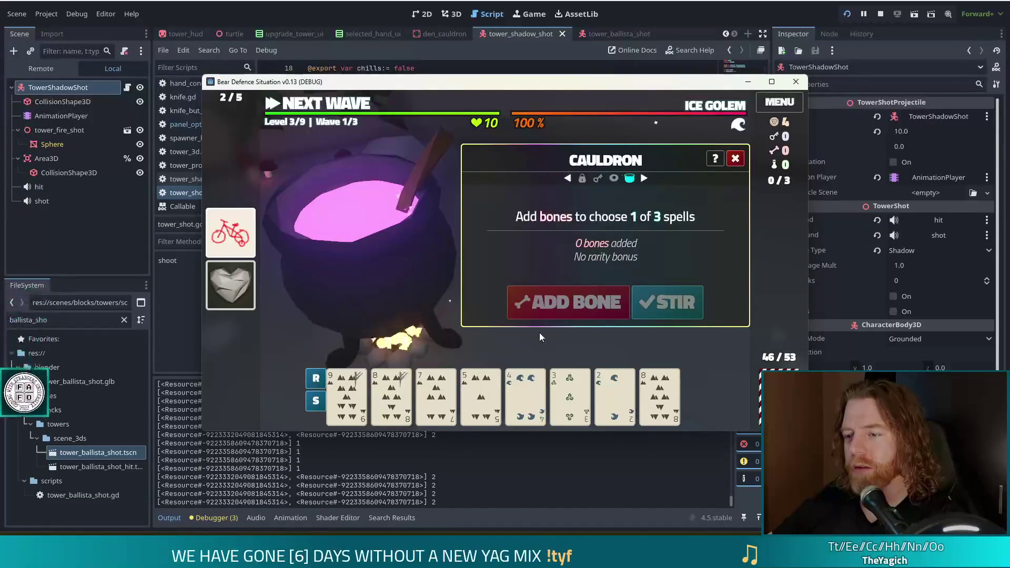
{"action": "left_click", "coordinate": [739, 162]}
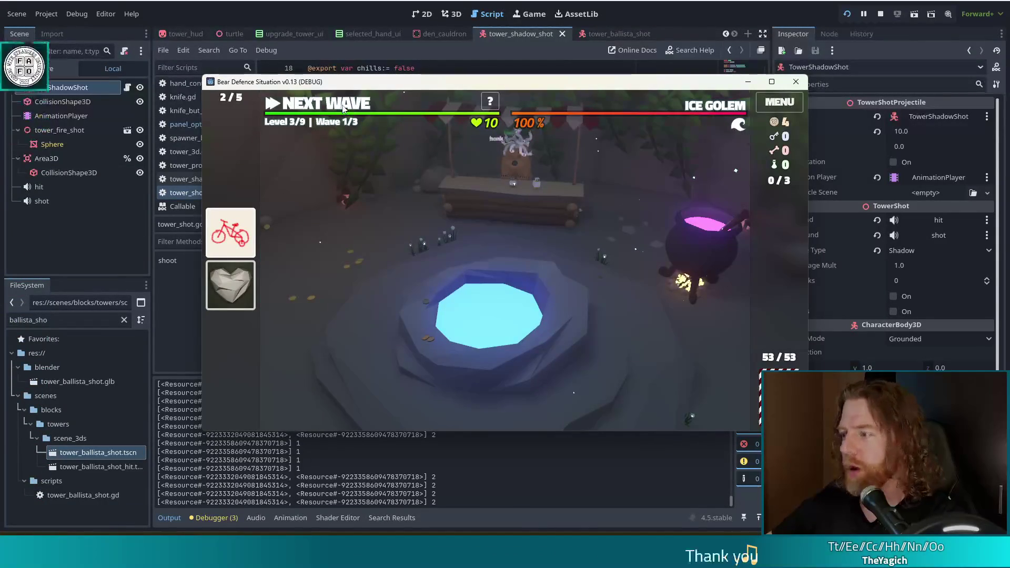
Discard the 4, 3 and 2, then play a 9-8-8-7-5 Earth Flush for a Shadow Tower.
{"action": "left_click", "coordinate": [343, 106]}
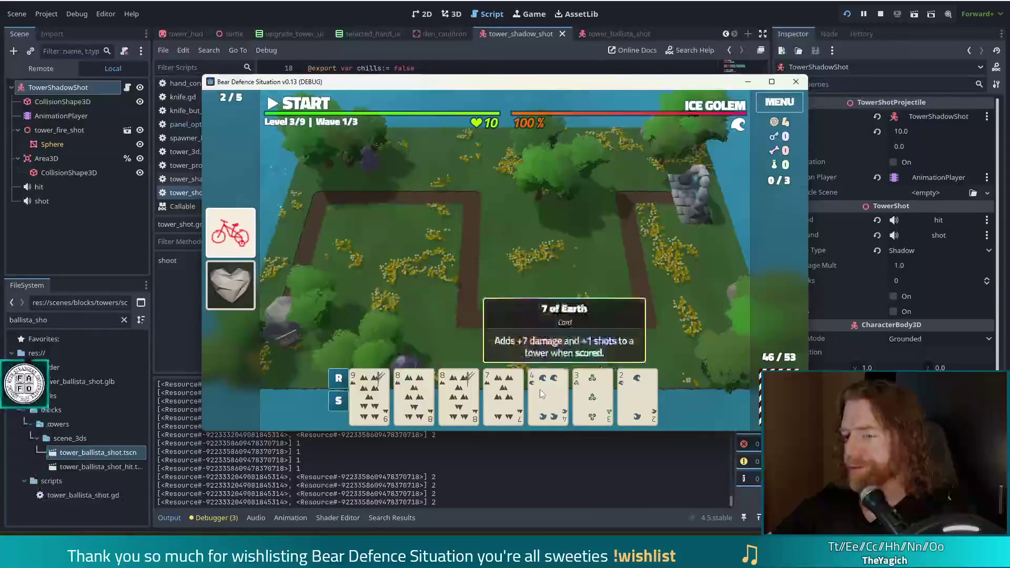
{"action": "left_click", "coordinate": [567, 340]}
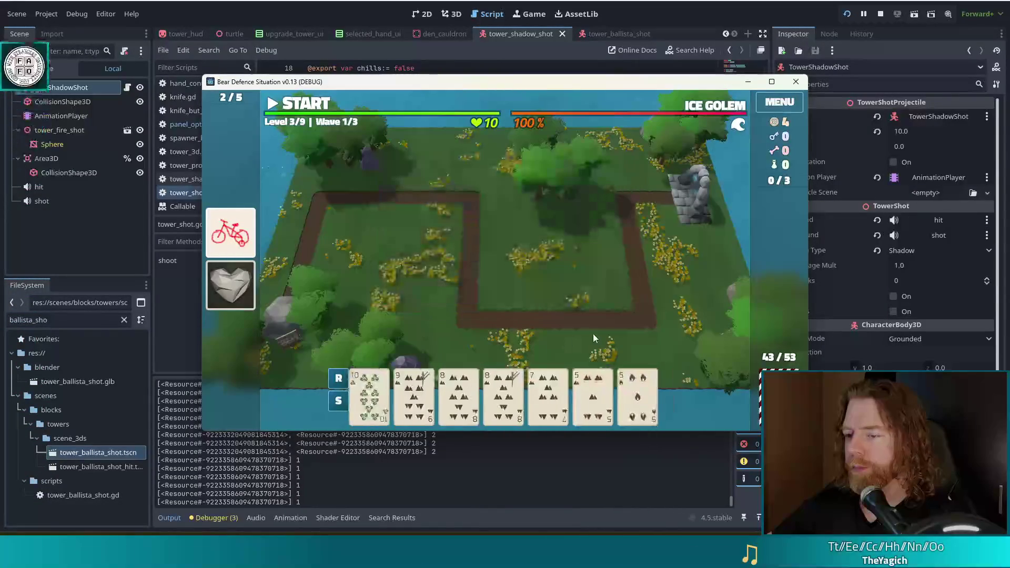
{"action": "left_click", "coordinate": [415, 400]}
{"action": "left_click", "coordinate": [459, 400]}
{"action": "left_click", "coordinate": [503, 400]}
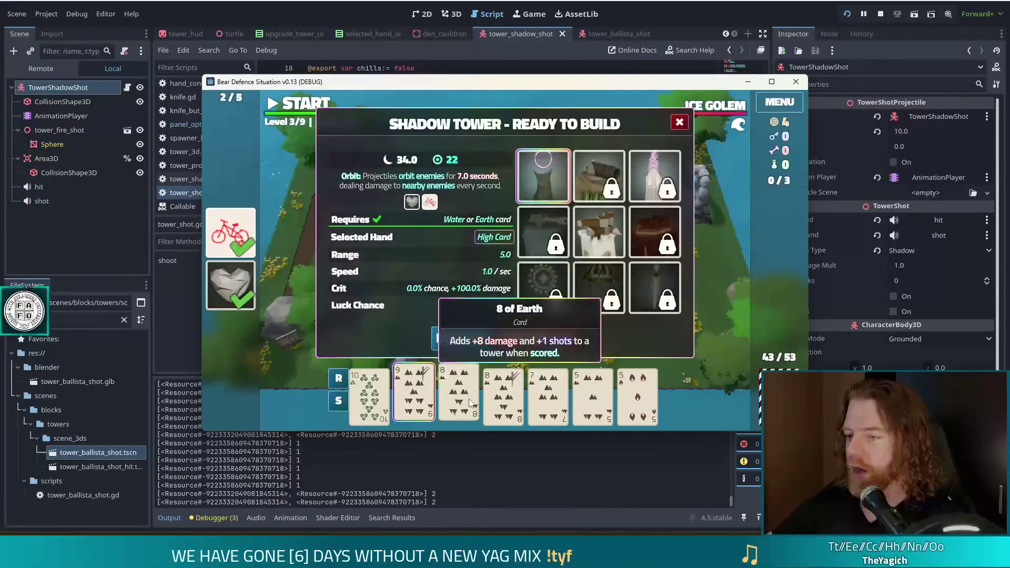
{"action": "left_click", "coordinate": [542, 407]}
{"action": "left_click", "coordinate": [593, 400]}
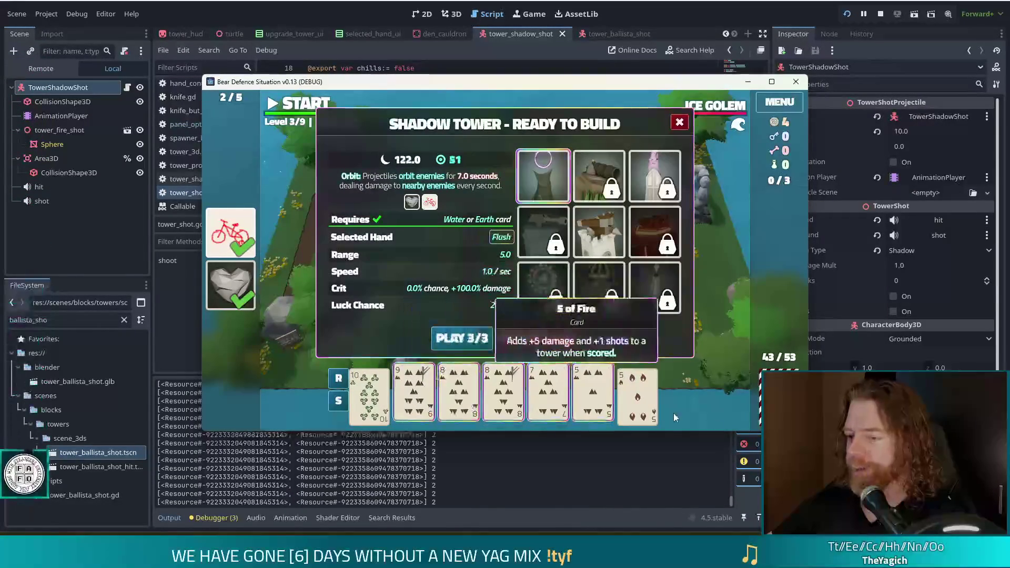
{"action": "left_click", "coordinate": [463, 345]}
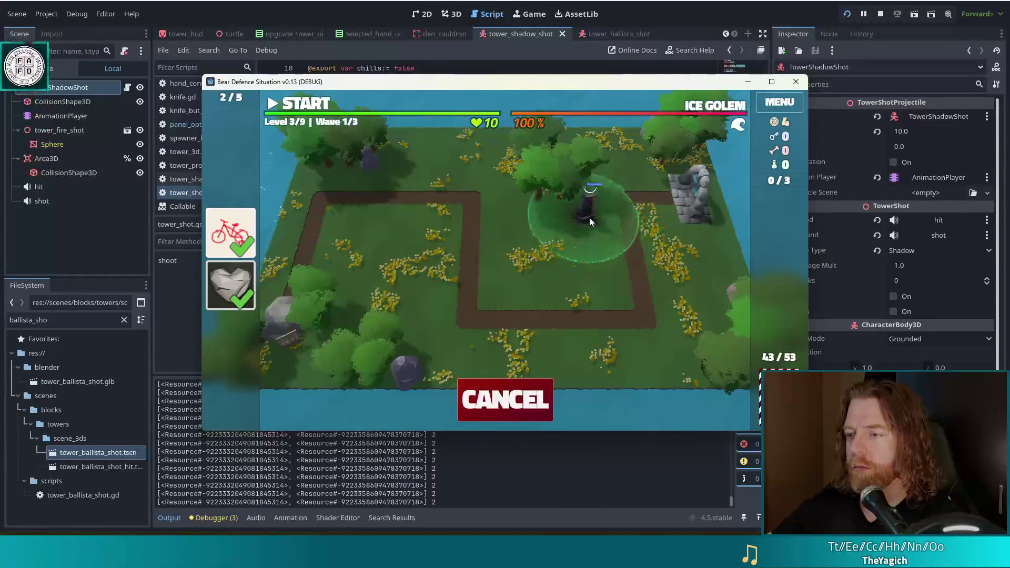
{"action": "right_click", "coordinate": [586, 218]}
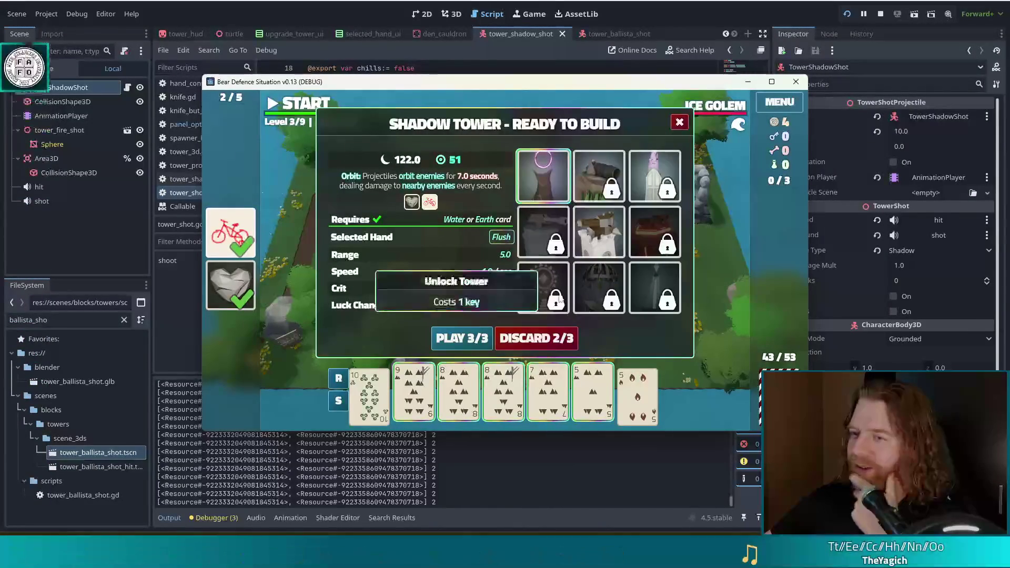
Place the Shadow Tower beside the rocks, then discard two Fire cards and the pair of 5s.
{"action": "left_click", "coordinate": [478, 342]}
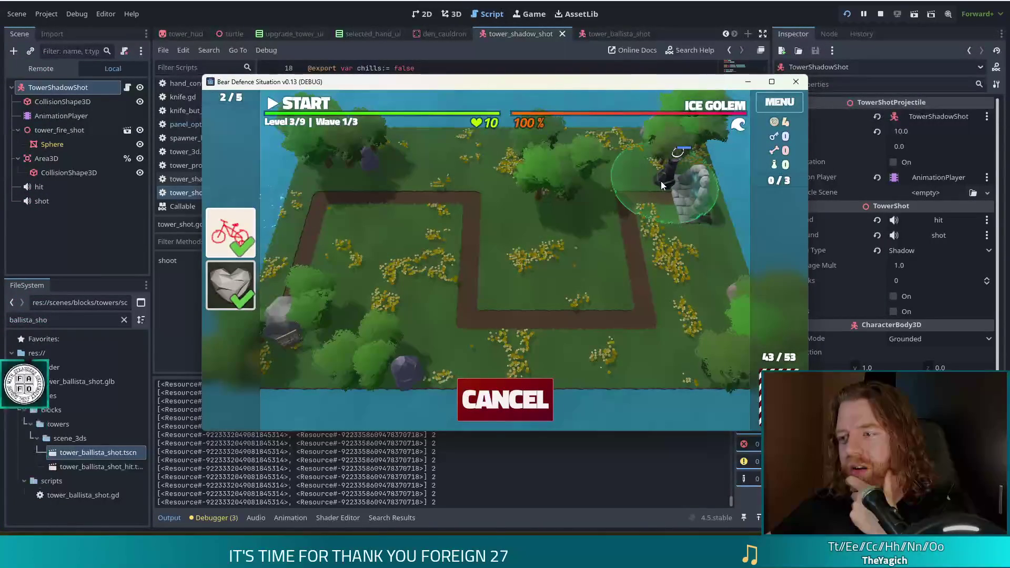
{"action": "left_click", "coordinate": [661, 181]}
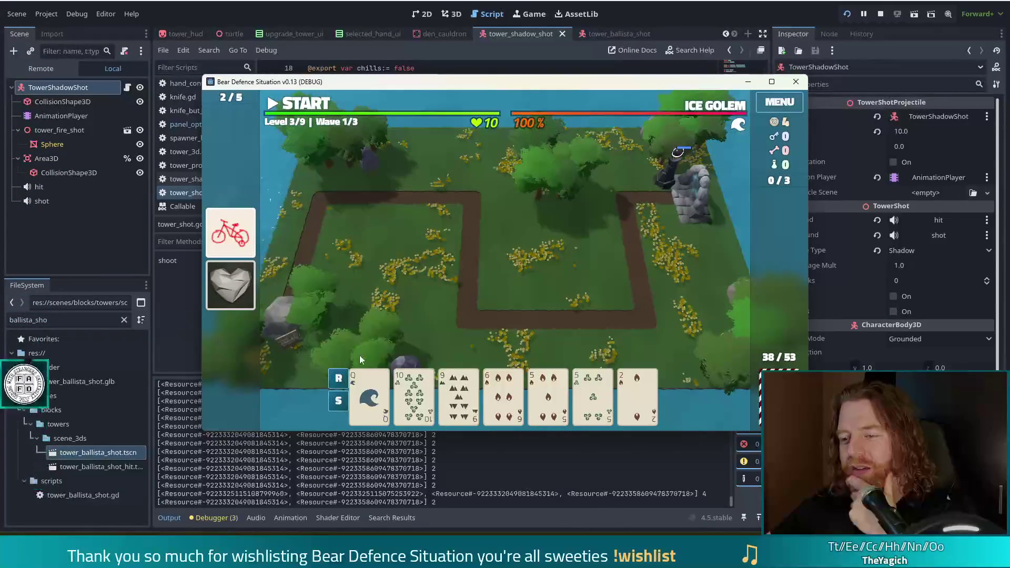
{"action": "left_click", "coordinate": [508, 402]}
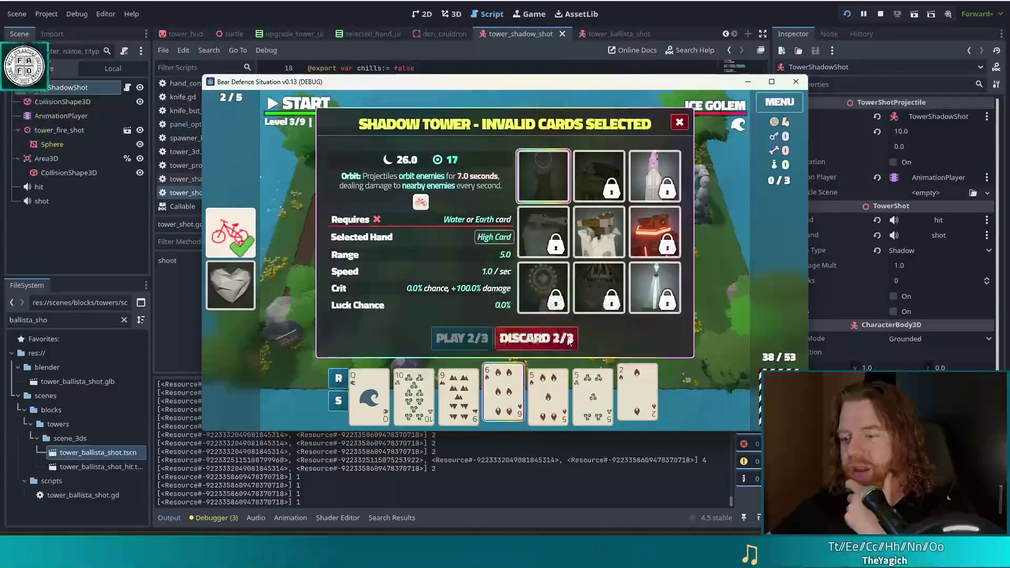
{"action": "left_click", "coordinate": [559, 341]}
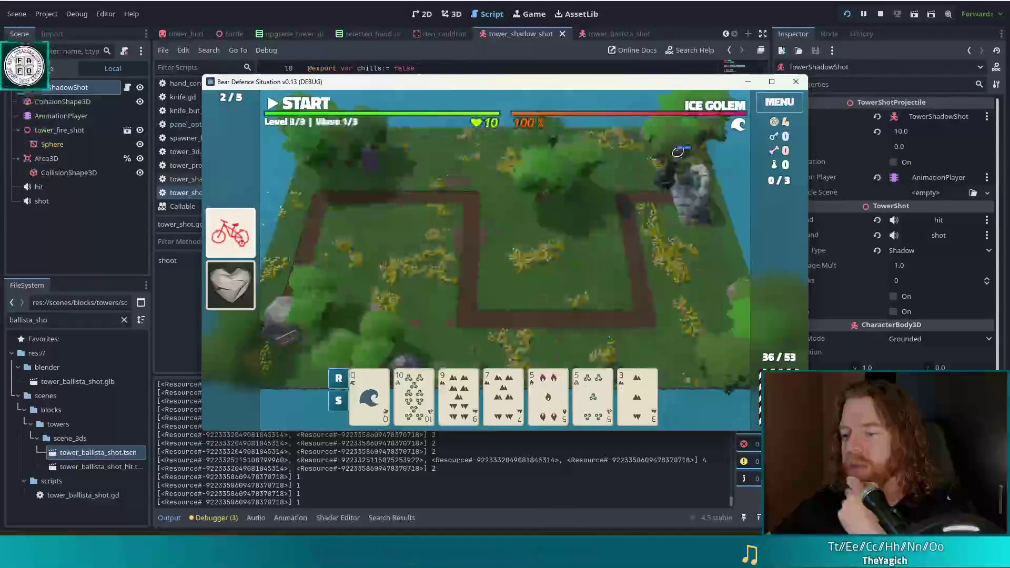
{"action": "left_click", "coordinate": [678, 155]}
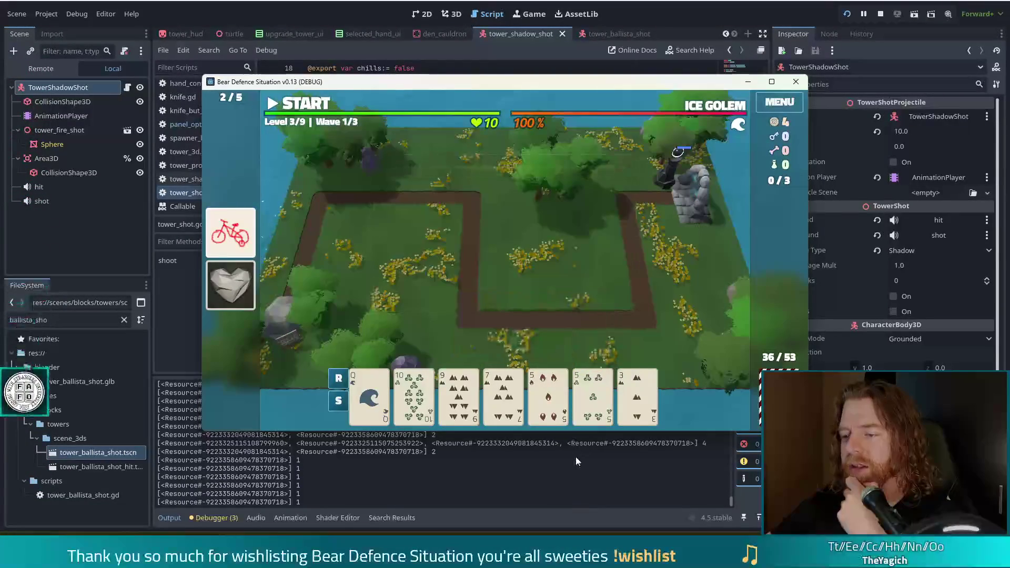
{"action": "left_click", "coordinate": [565, 405]}
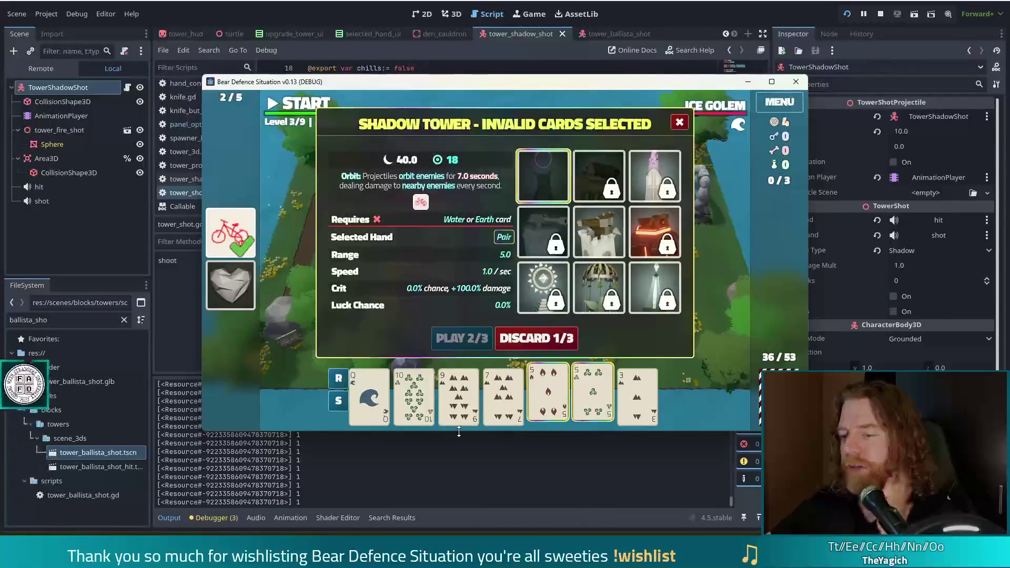
{"action": "left_click", "coordinate": [557, 341]}
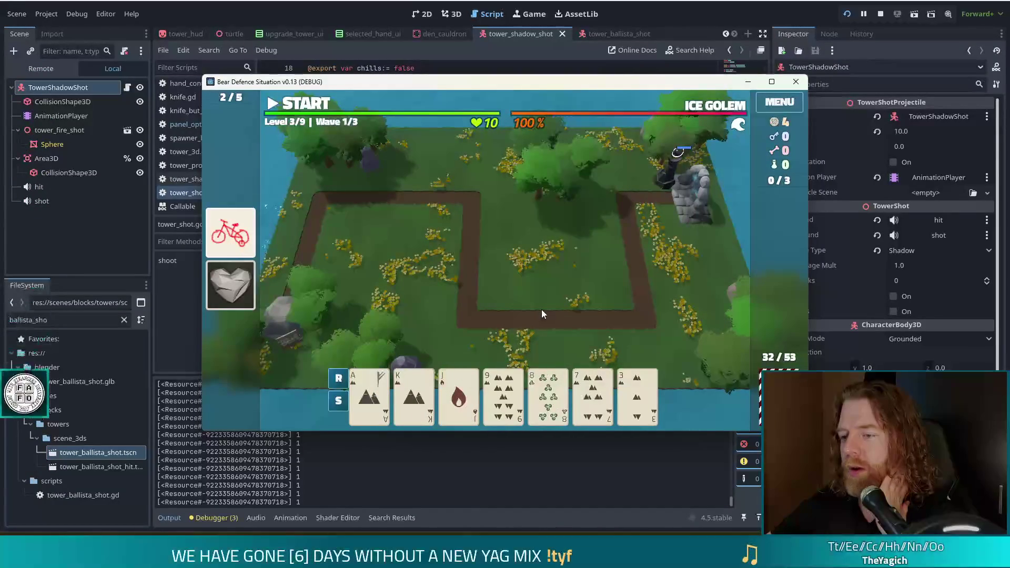
Play an A-K-9-7-3 Earth flush and place the new Shadow Tower beside the first.
{"action": "left_click", "coordinate": [369, 395]}
{"action": "left_click", "coordinate": [414, 395]}
{"action": "left_click", "coordinate": [503, 395]}
{"action": "left_click", "coordinate": [593, 395]}
{"action": "left_click", "coordinate": [650, 400]}
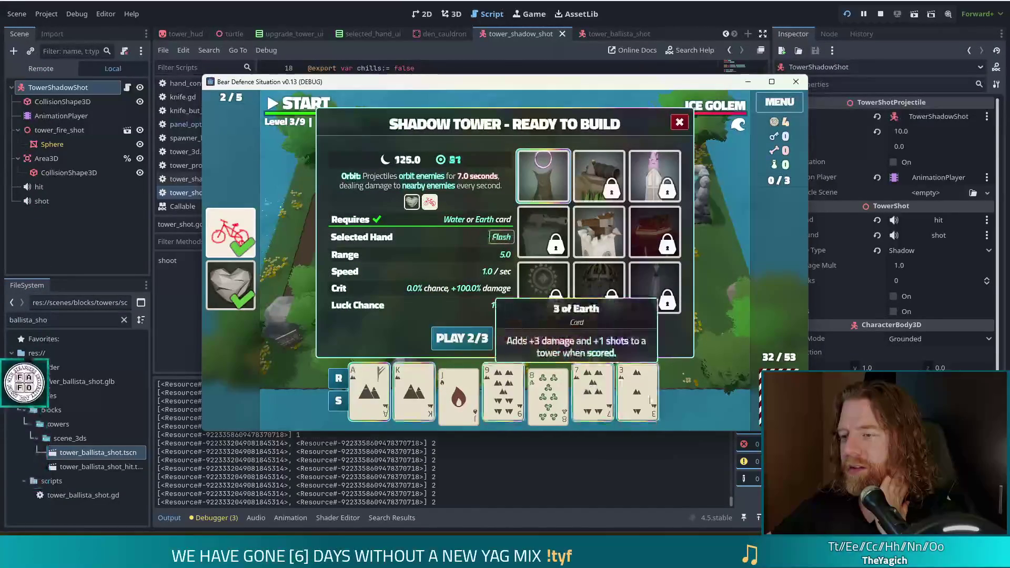
{"action": "left_click", "coordinate": [463, 340]}
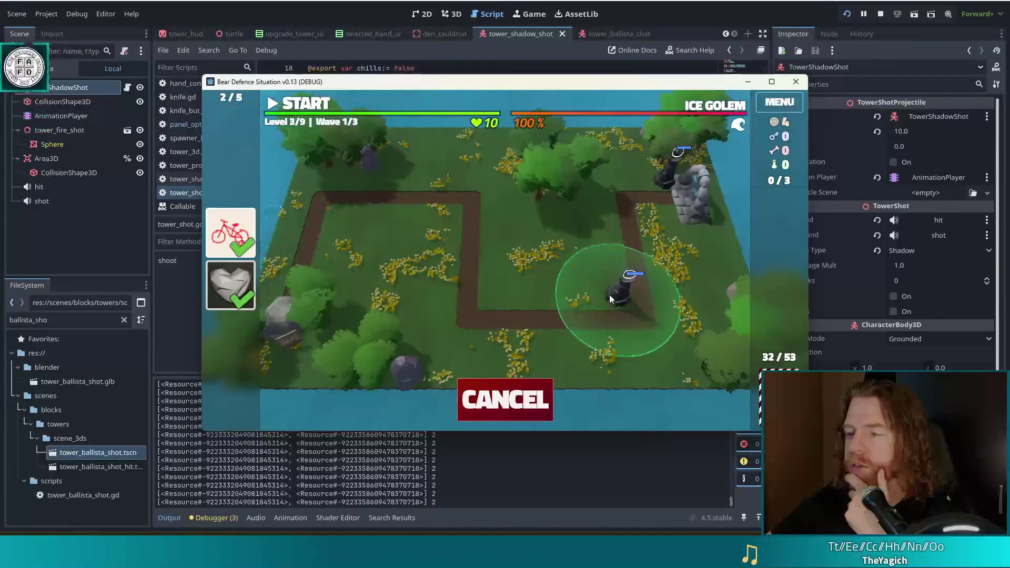
{"action": "left_click", "coordinate": [643, 182]}
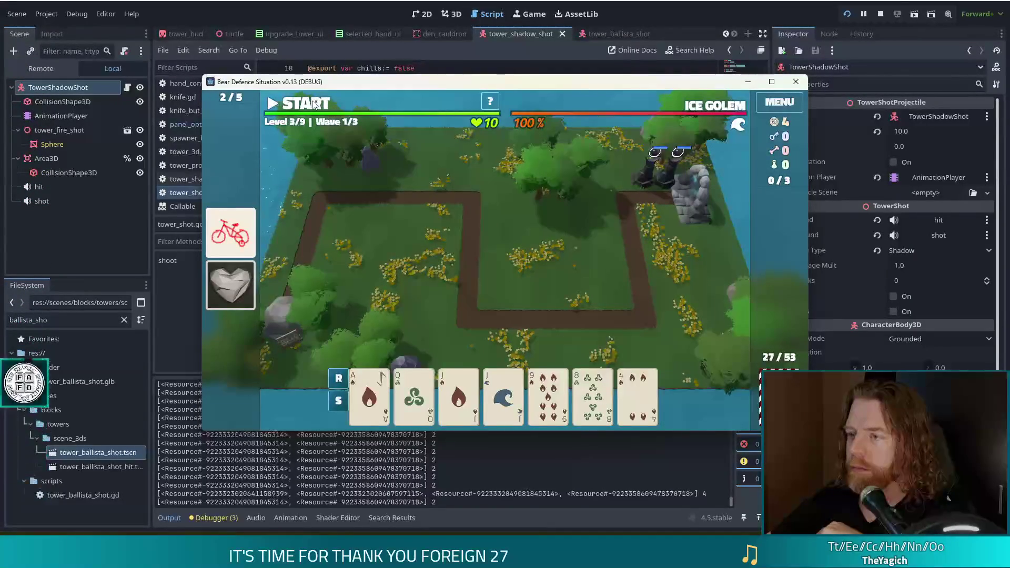
Let wave 1 of level 3 run until the Wave Complete summary shows reward 2.
{"action": "mouse_move", "coordinate": [693, 111]}
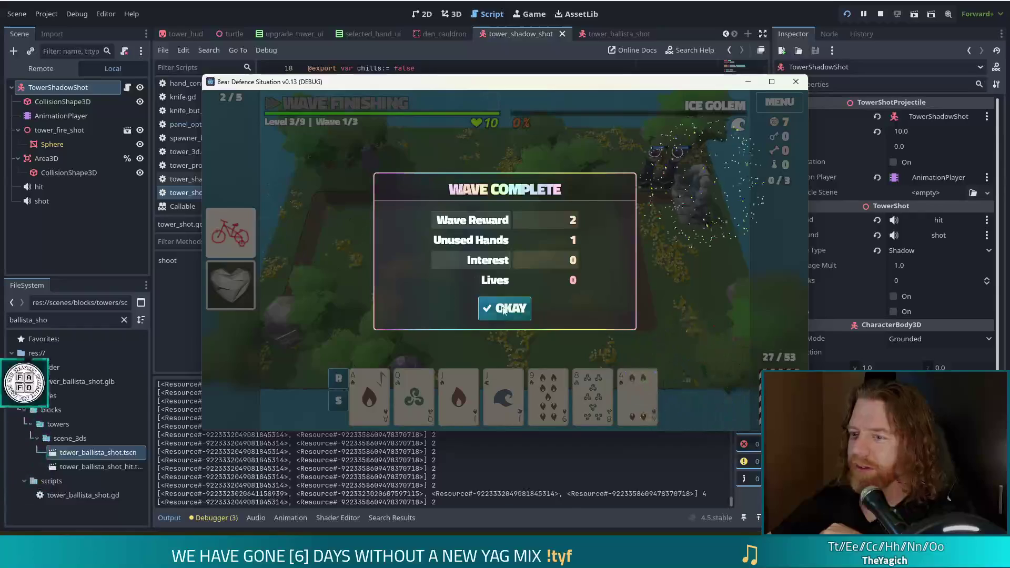
Continue to wave 2 and discard twice, including the 9 of Fire, to redraw.
{"action": "left_click", "coordinate": [504, 310]}
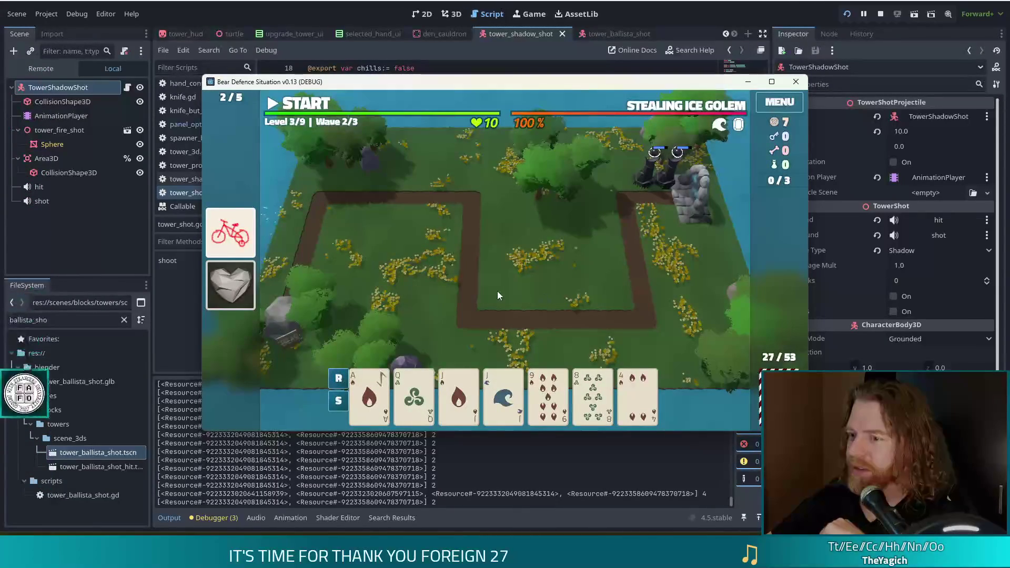
{"action": "left_click", "coordinate": [547, 395]}
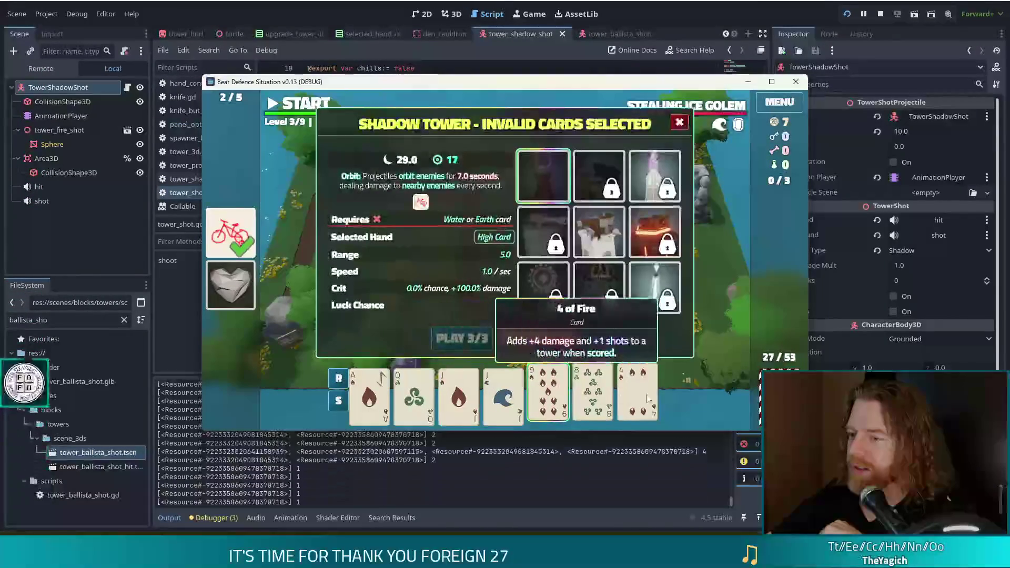
{"action": "left_click", "coordinate": [554, 340]}
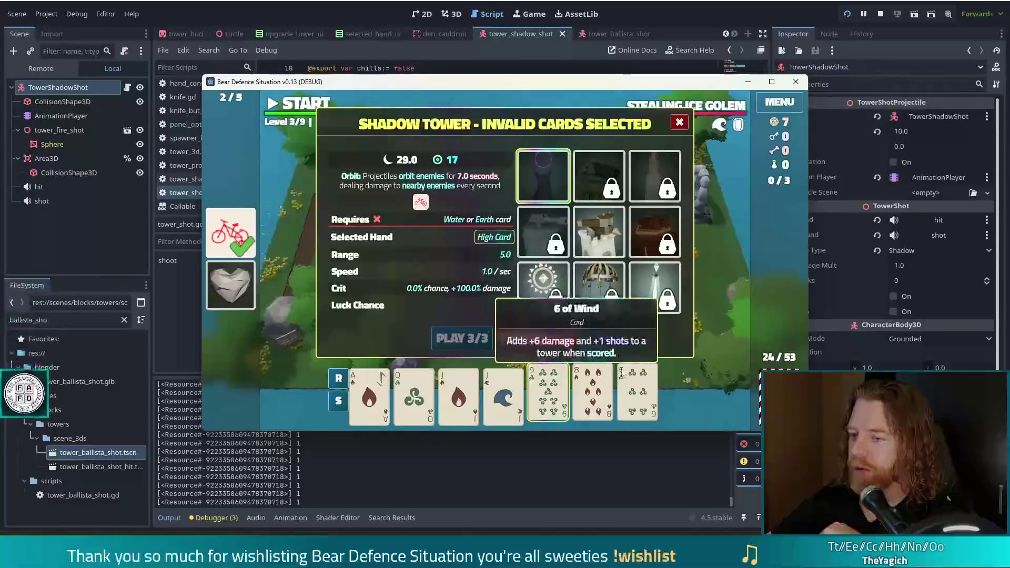
{"action": "left_click", "coordinate": [523, 340]}
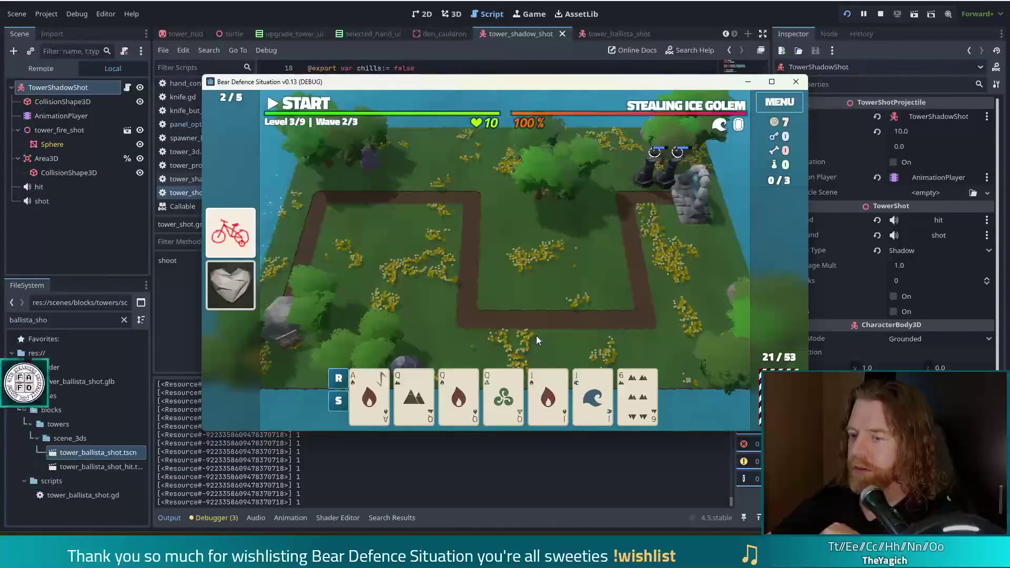
{"action": "mouse_move", "coordinate": [419, 397]}
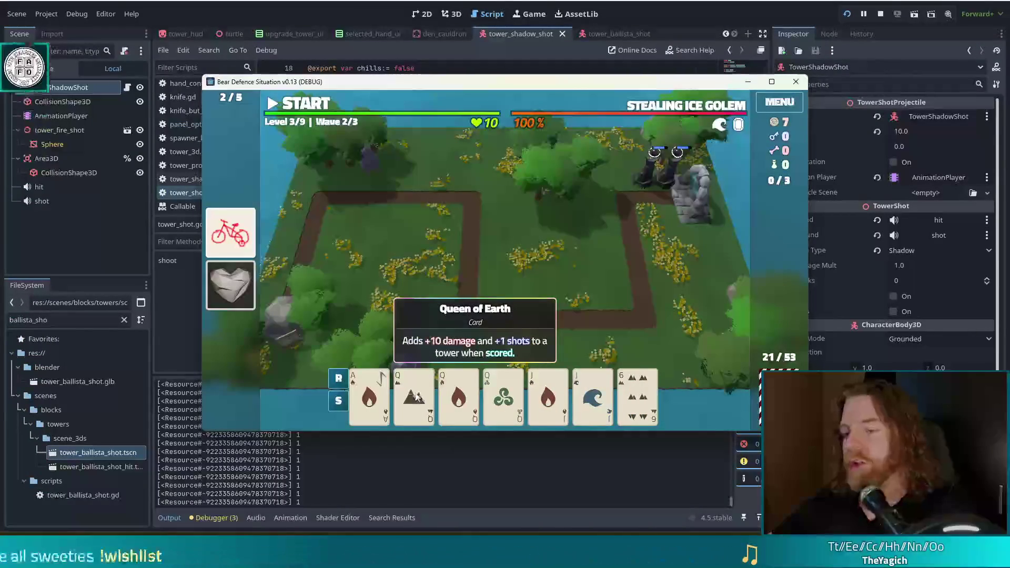
Play a Q-Q-Q-J-J Full House and place the third Shadow Tower beside the others.
{"action": "left_click", "coordinate": [416, 398]}
{"action": "left_click", "coordinate": [459, 398]}
{"action": "left_click", "coordinate": [503, 398]}
{"action": "left_click", "coordinate": [548, 398]}
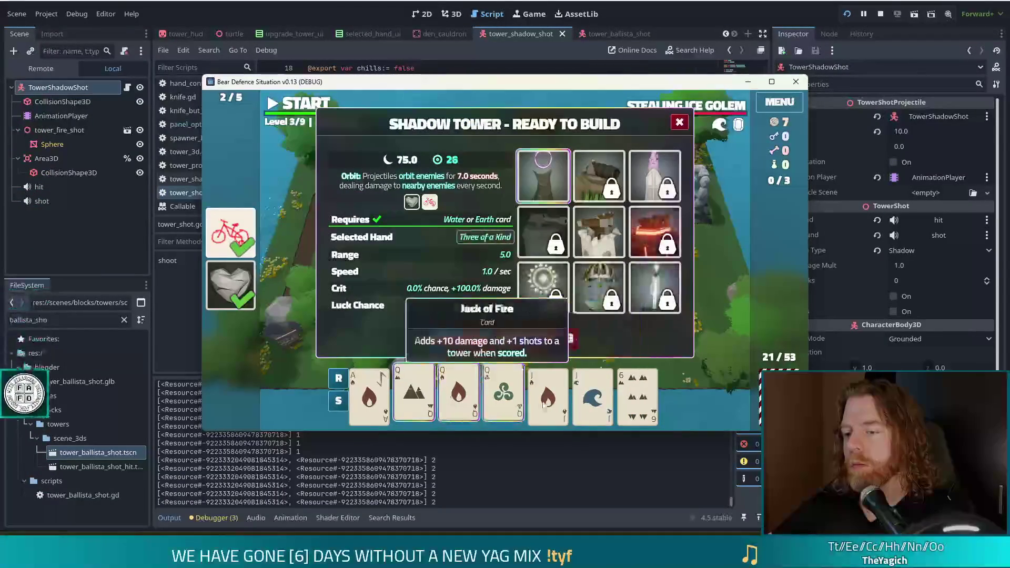
{"action": "left_click", "coordinate": [595, 405]}
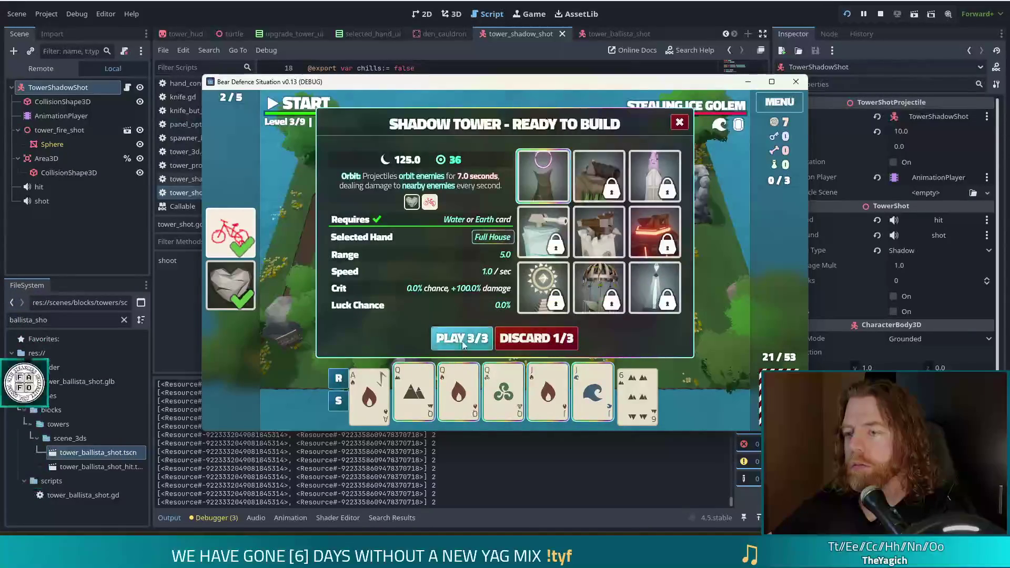
{"action": "left_click", "coordinate": [463, 343]}
{"action": "left_click", "coordinate": [622, 185]}
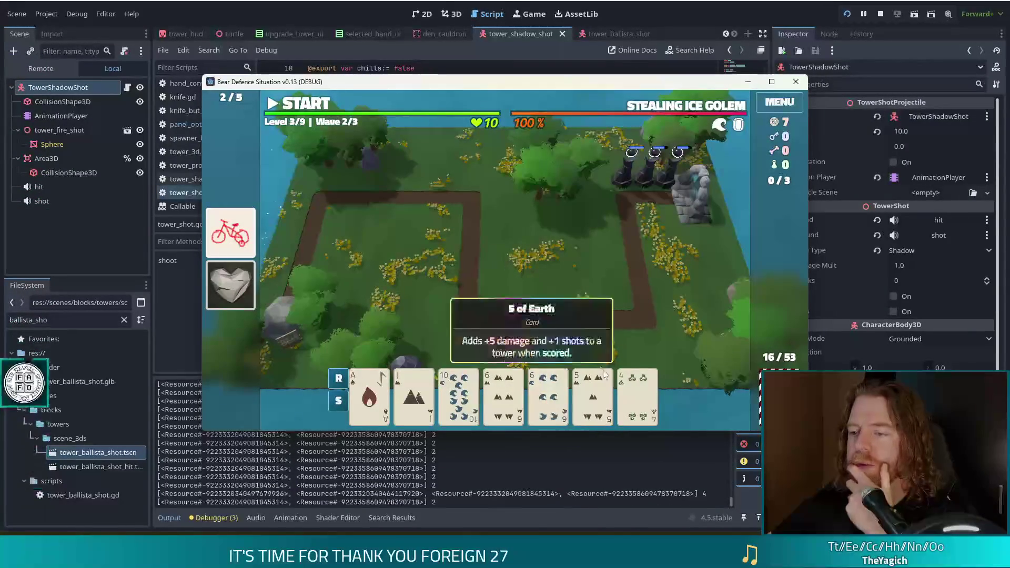
Discard the rightmost card, the 5 and the 10 of Water for new draws.
{"action": "left_click", "coordinate": [637, 394]}
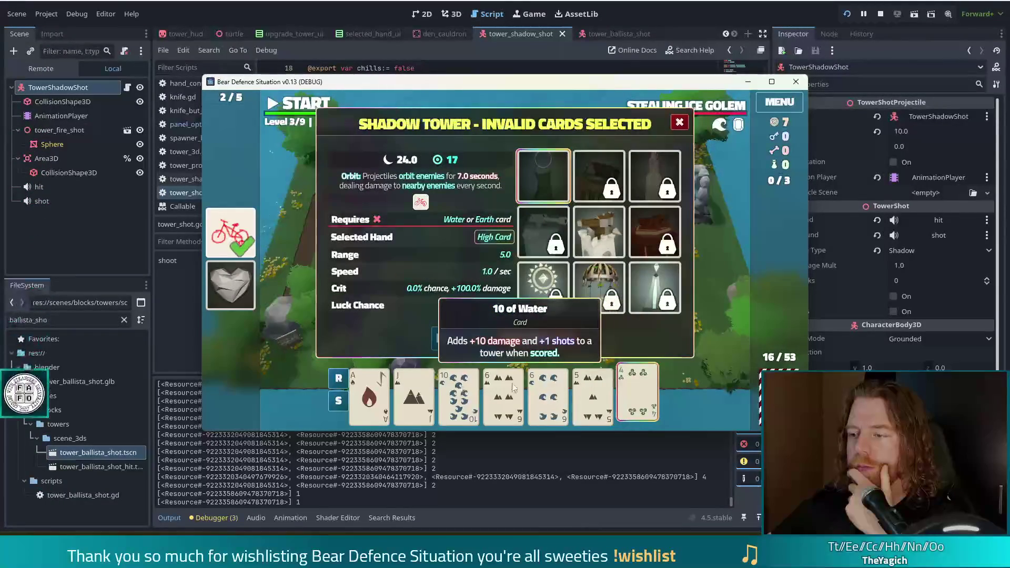
{"action": "left_click", "coordinate": [593, 392]}
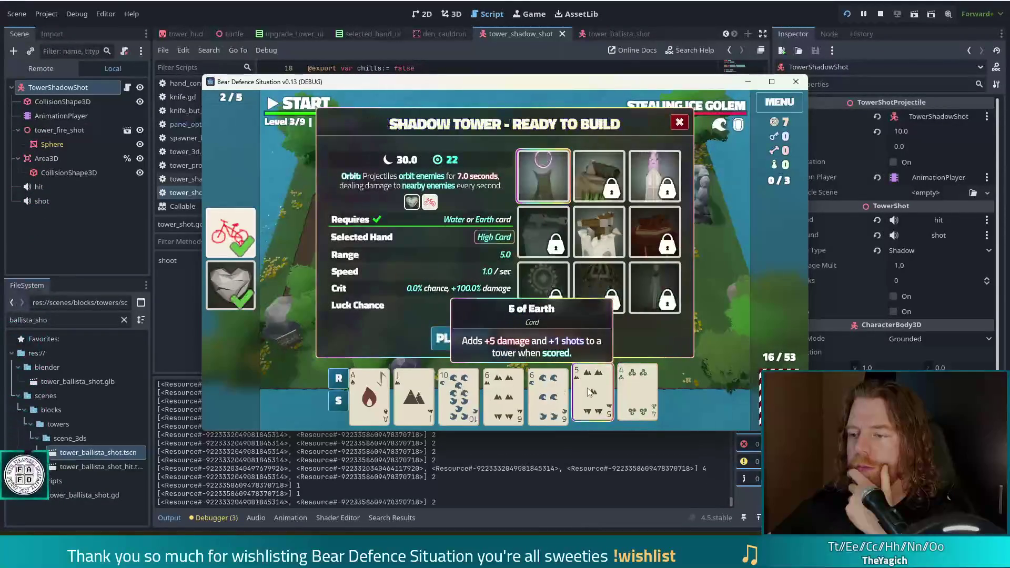
{"action": "left_click", "coordinate": [443, 396]}
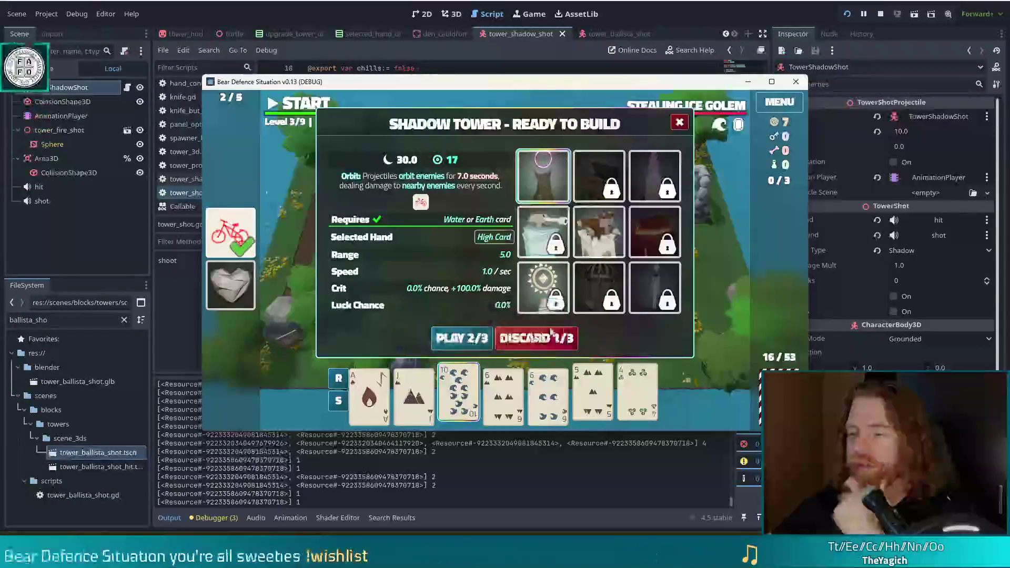
{"action": "left_click", "coordinate": [541, 339]}
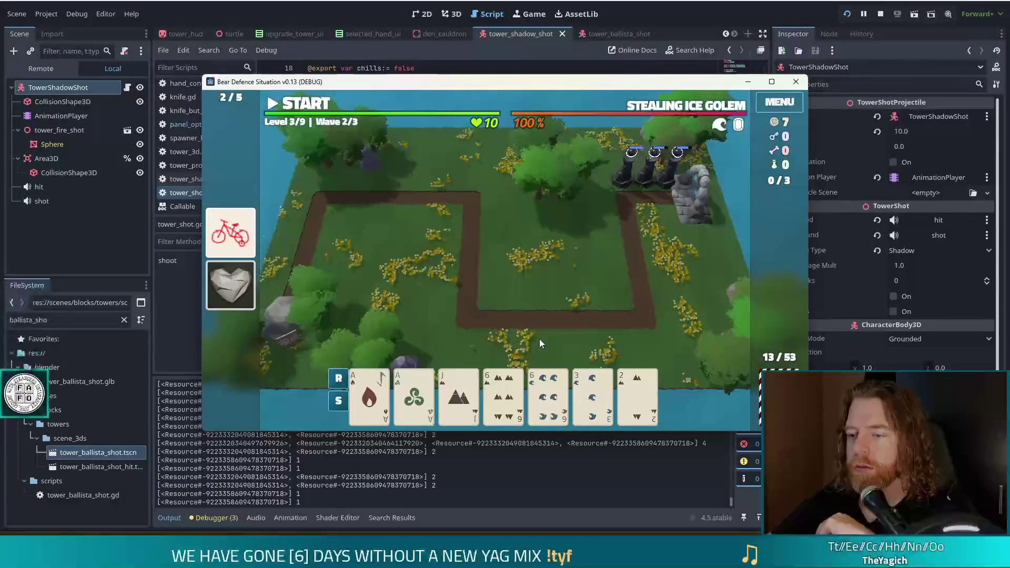
Select an Ace-Ace-6-6 Two Pair, then deselect all four cards again.
{"action": "left_click", "coordinate": [377, 408]}
{"action": "left_click", "coordinate": [414, 399]}
{"action": "left_click", "coordinate": [504, 399]}
{"action": "left_click", "coordinate": [547, 403]}
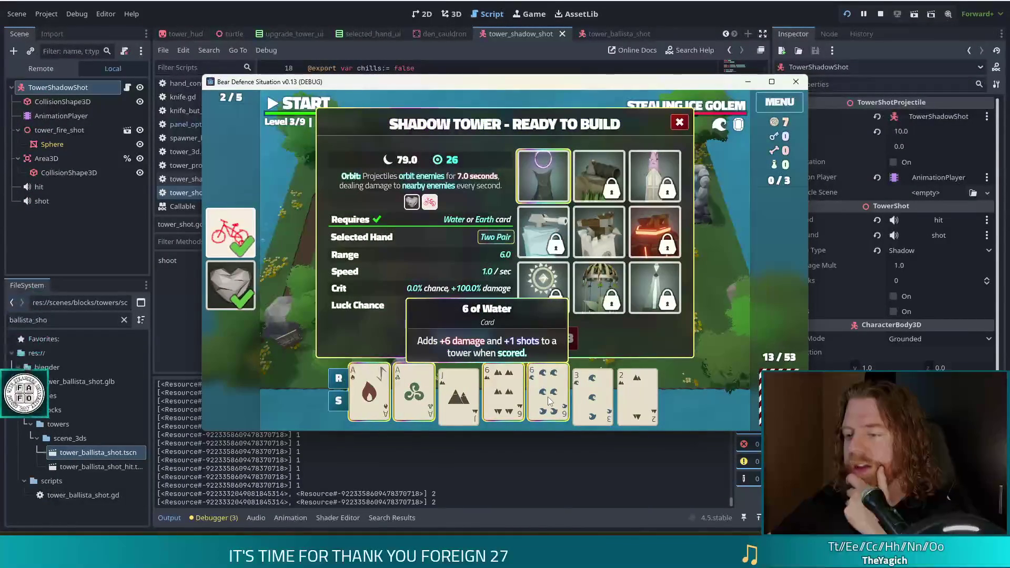
{"action": "left_click", "coordinate": [549, 402]}
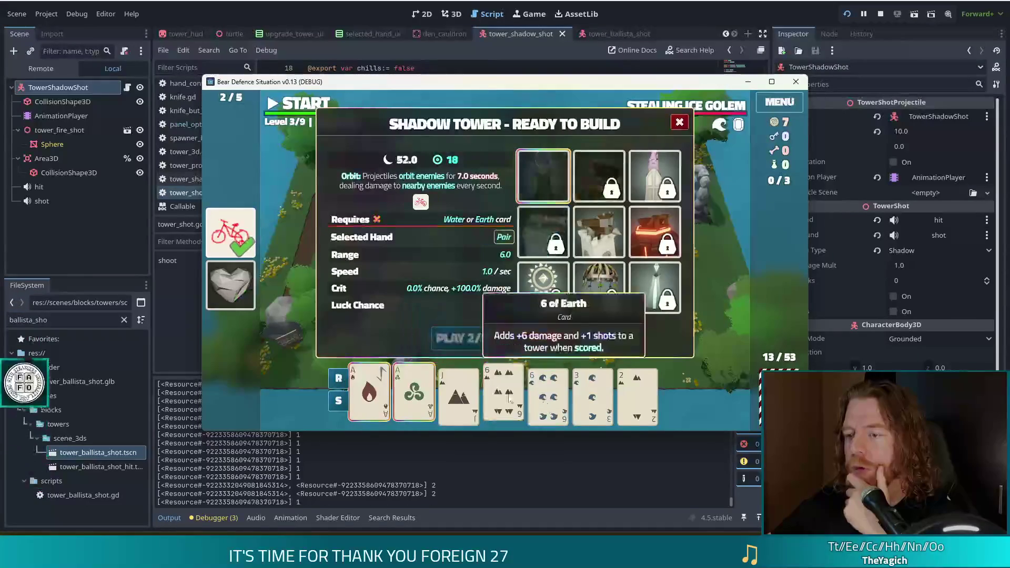
{"action": "left_click", "coordinate": [503, 400]}
{"action": "left_click", "coordinate": [414, 400]}
{"action": "left_click", "coordinate": [370, 400]}
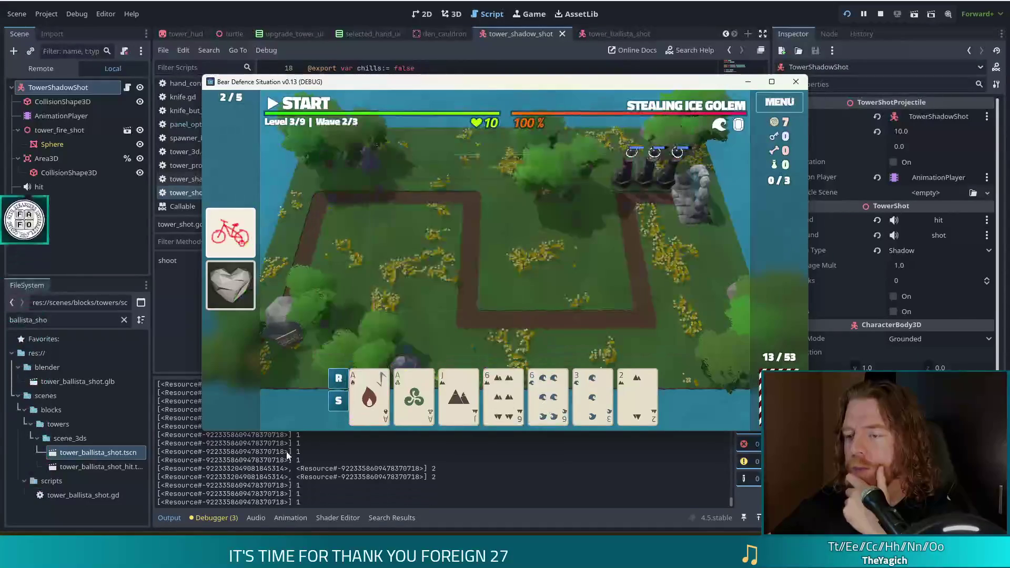
Start wave 2 and pause once enemies reach the towers.
{"action": "left_click", "coordinate": [313, 108]}
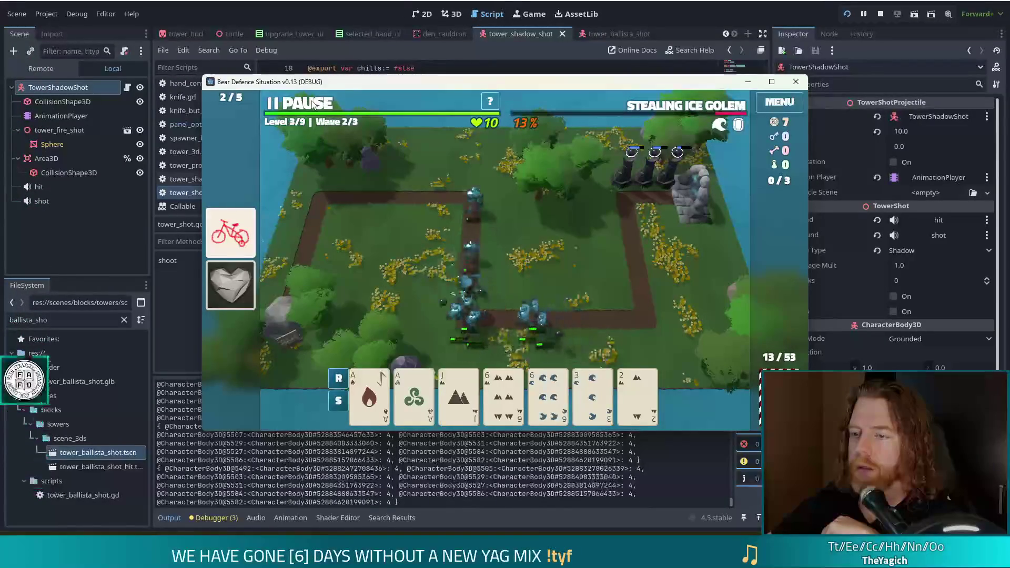
{"action": "left_click", "coordinate": [313, 105]}
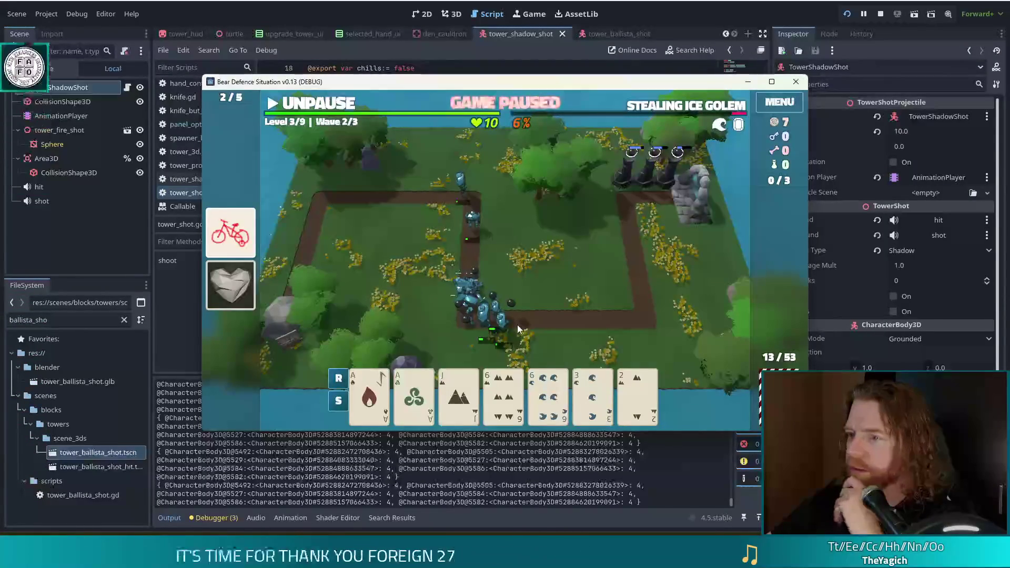
Play the Ace-Ace-6-6 Two Pair as a ballista beside the path, then unpause.
{"action": "left_click", "coordinate": [369, 396]}
{"action": "left_click", "coordinate": [414, 395]}
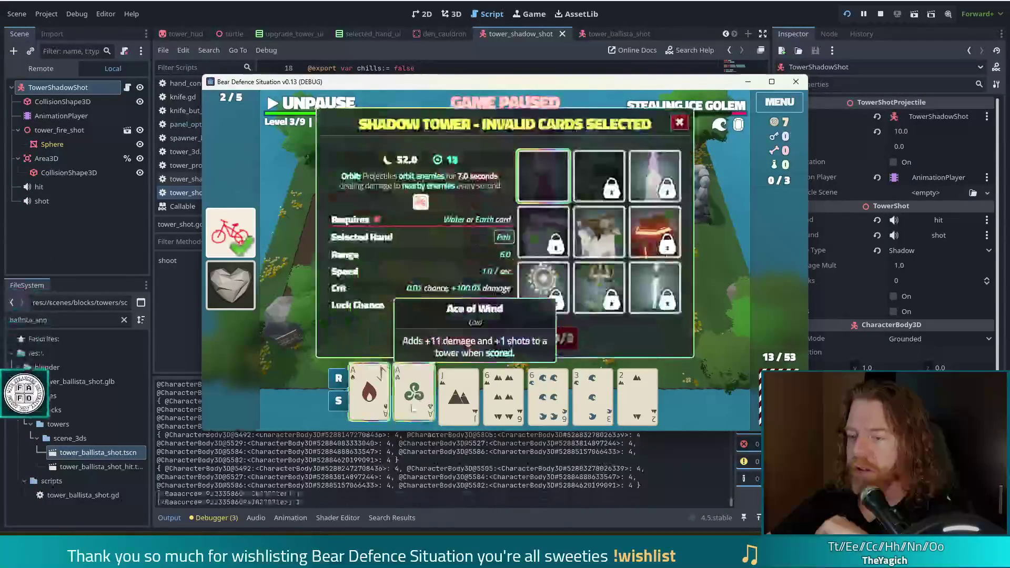
{"action": "left_click", "coordinate": [504, 396]}
{"action": "left_click", "coordinate": [548, 396]}
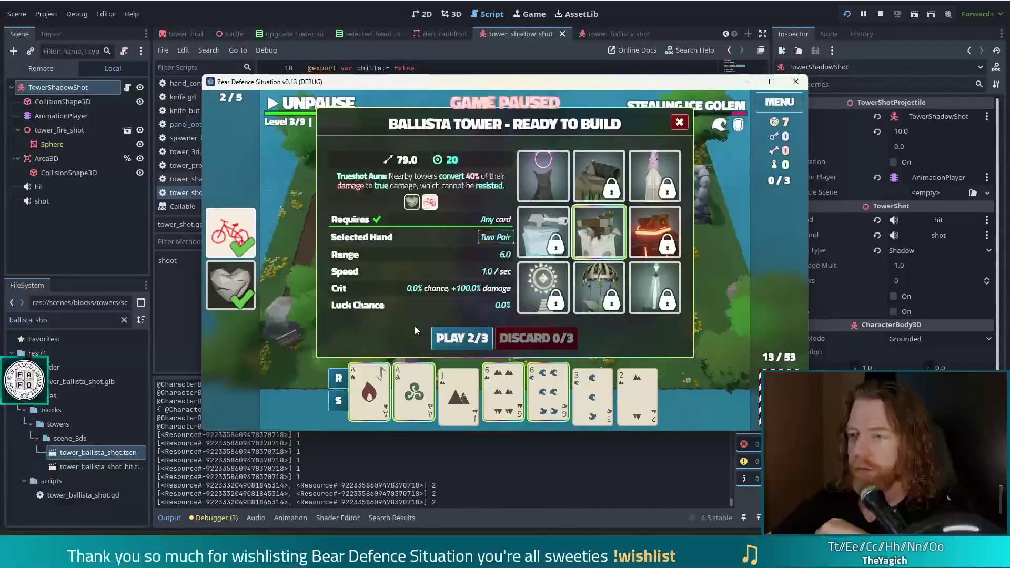
{"action": "left_click", "coordinate": [470, 341]}
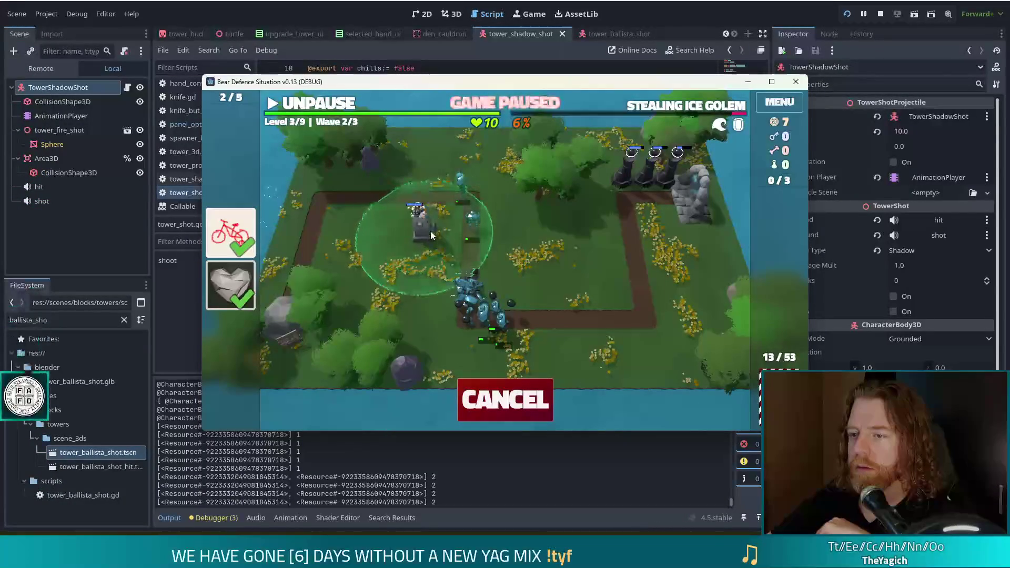
{"action": "left_click", "coordinate": [349, 233]}
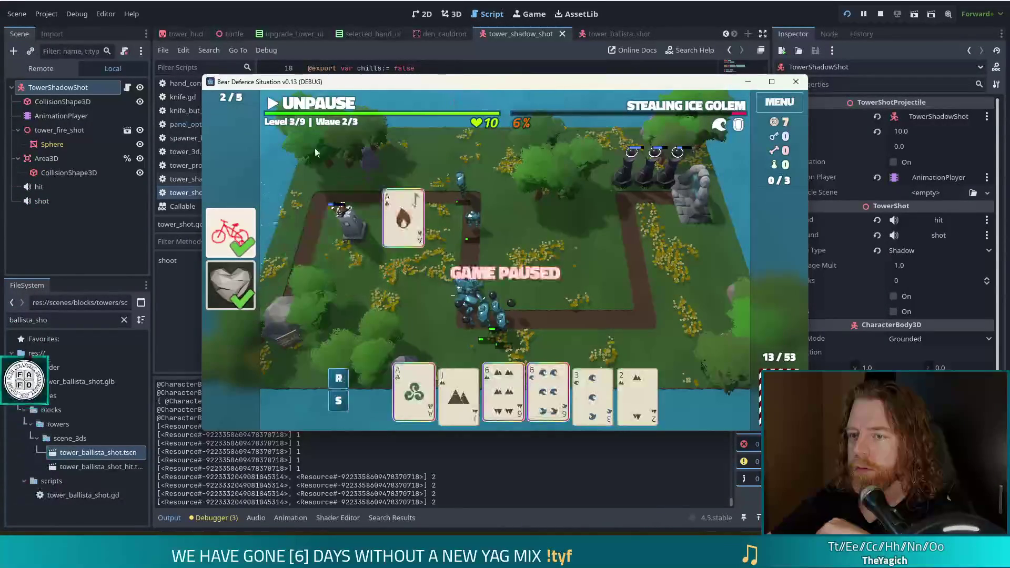
{"action": "left_click", "coordinate": [311, 108]}
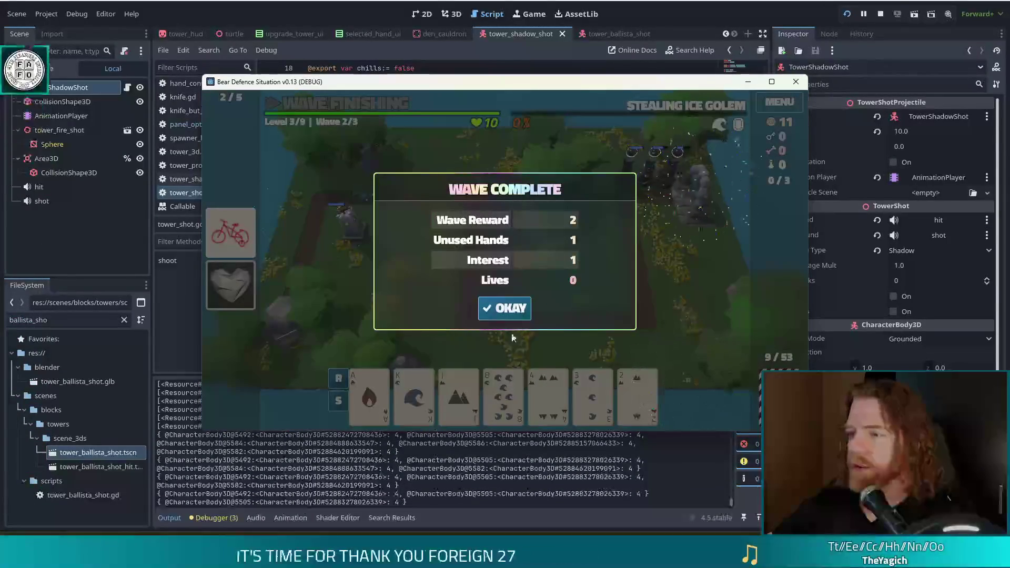
Close the wave 2 summary, then discard the unwanted cards to draw replacements.
{"action": "left_click", "coordinate": [506, 309]}
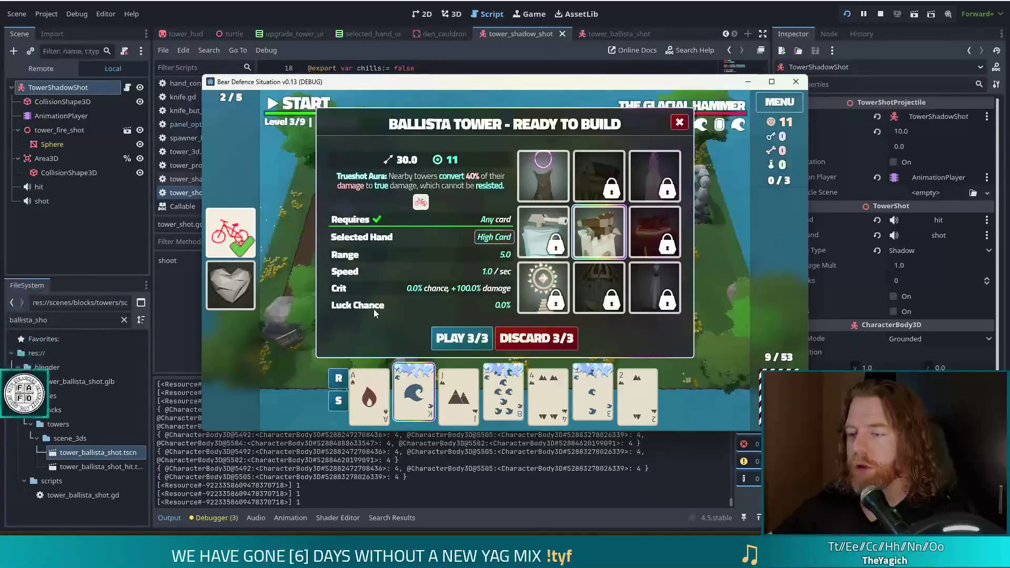
{"action": "mouse_move", "coordinate": [500, 404]}
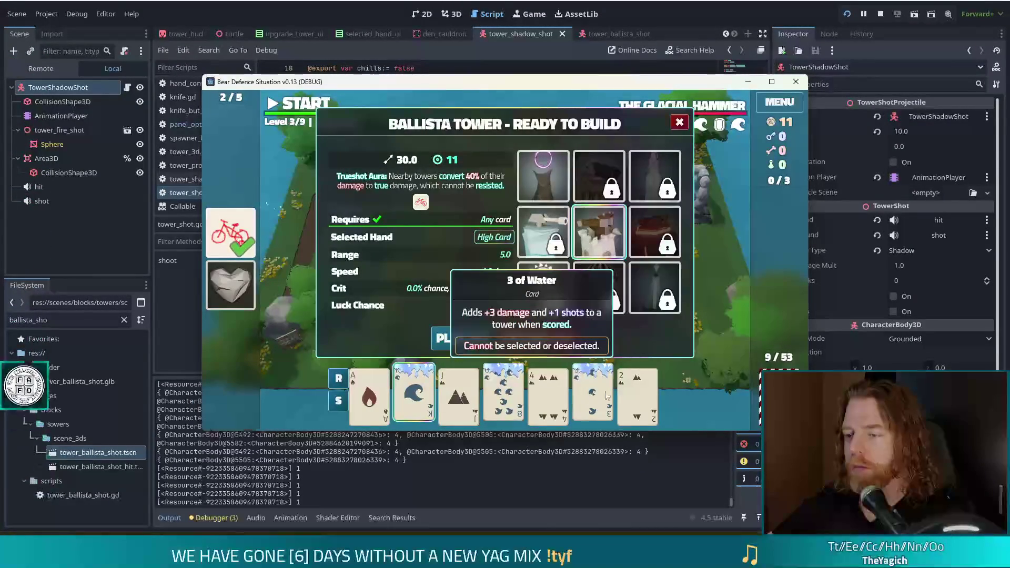
{"action": "mouse_move", "coordinate": [557, 385]}
{"action": "left_click", "coordinate": [636, 395]}
{"action": "left_click", "coordinate": [547, 389]}
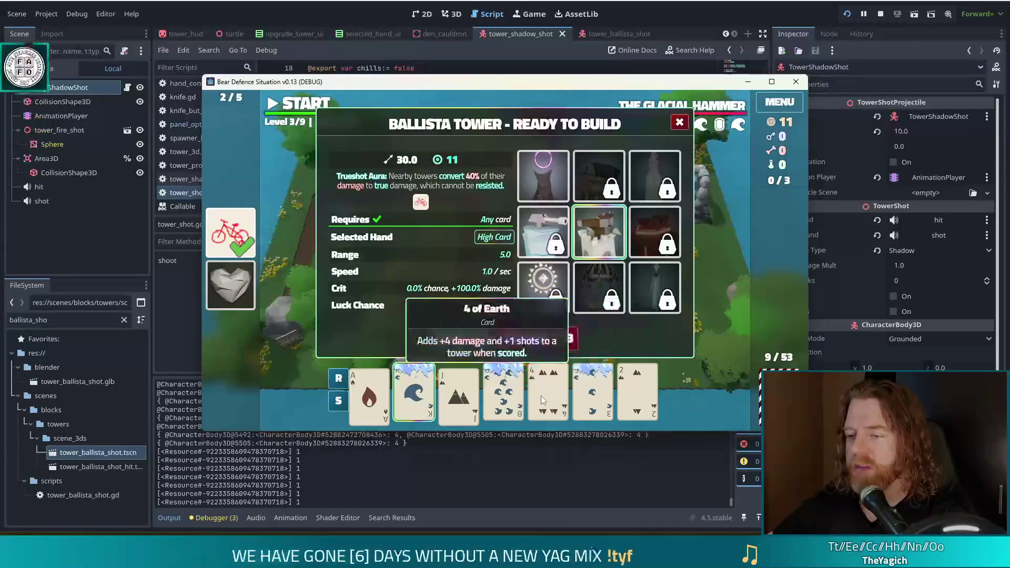
{"action": "left_click", "coordinate": [548, 337]}
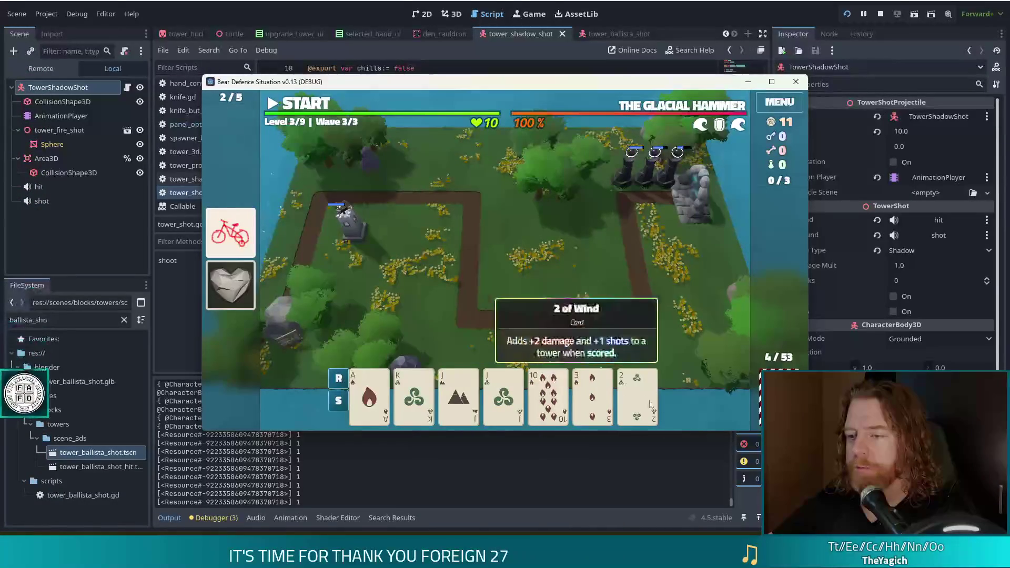
Deselect the 3 of Fire and discard both Jacks for replacement cards.
{"action": "left_click", "coordinate": [592, 395]}
{"action": "mouse_move", "coordinate": [503, 406]}
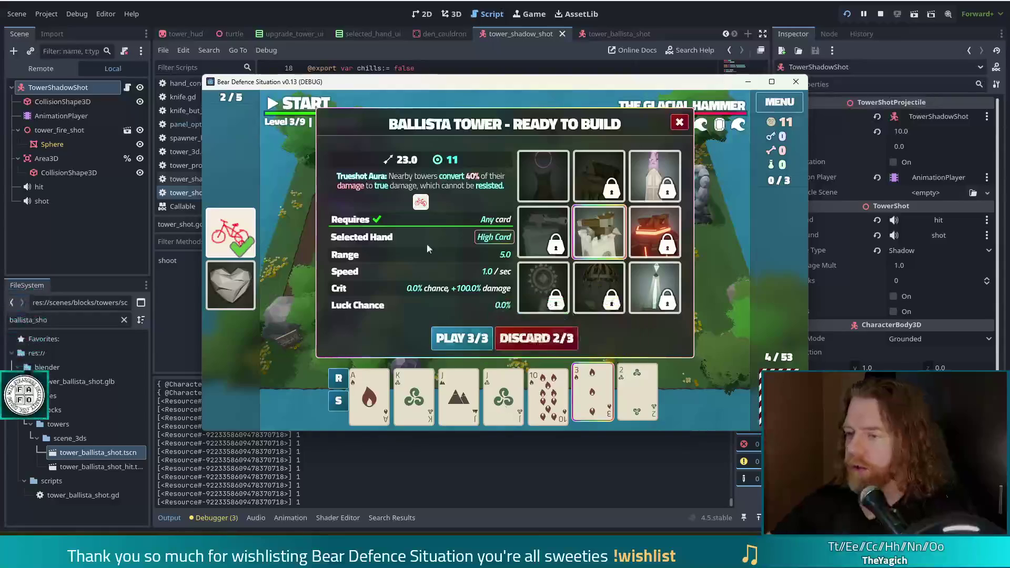
{"action": "left_click", "coordinate": [513, 381]}
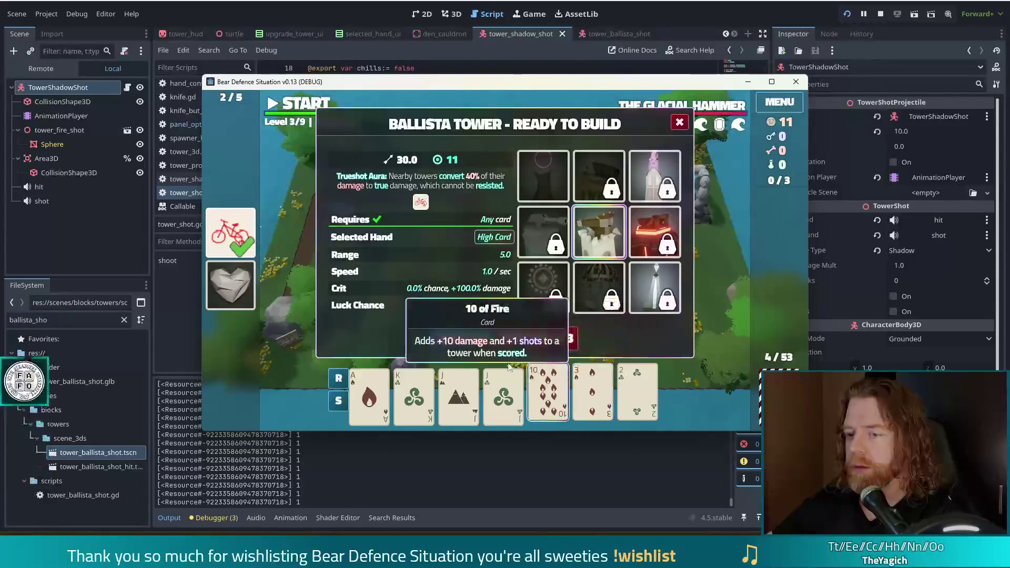
{"action": "left_click", "coordinate": [593, 392]}
{"action": "left_click", "coordinate": [459, 392]}
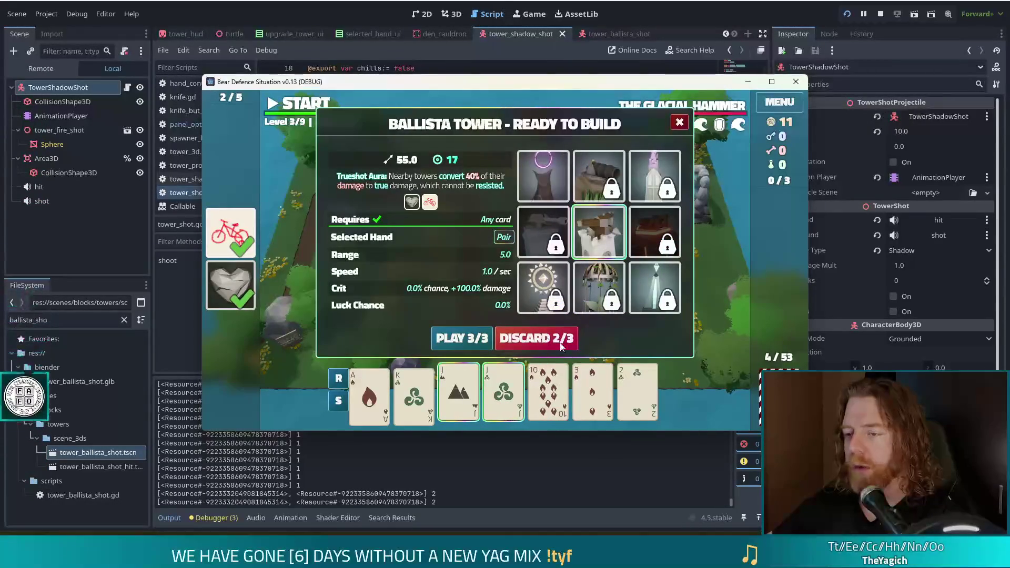
{"action": "left_click", "coordinate": [561, 345]}
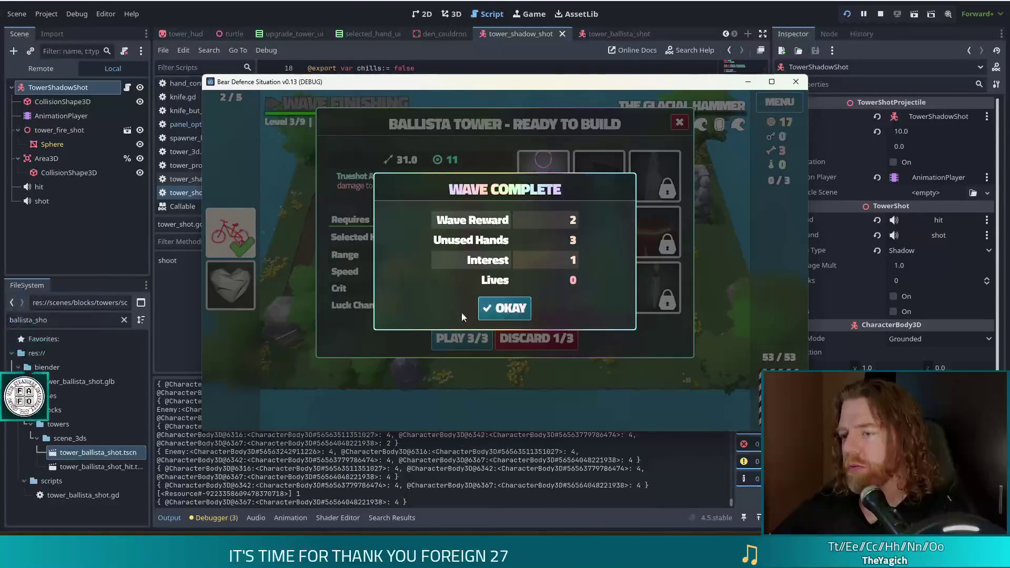
Close the wave 3 summary to reveal the Shadow Tower Level 4 upgrades.
{"action": "left_click", "coordinate": [499, 315]}
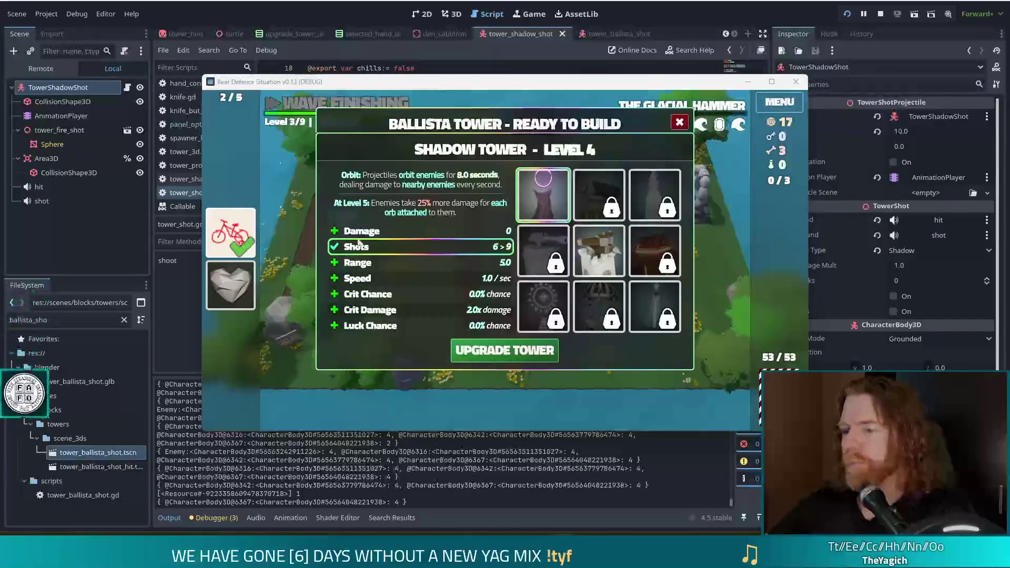
Choose the Damage upgrade for the Shadow Tower and confirm it to advance to level 4.
{"action": "mouse_move", "coordinate": [253, 227]}
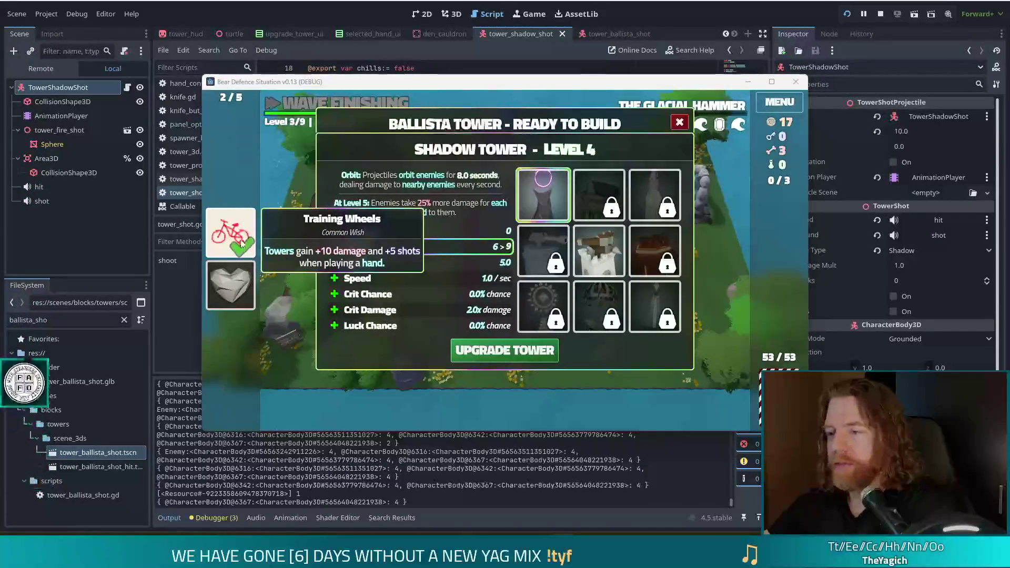
{"action": "left_click", "coordinate": [413, 234]}
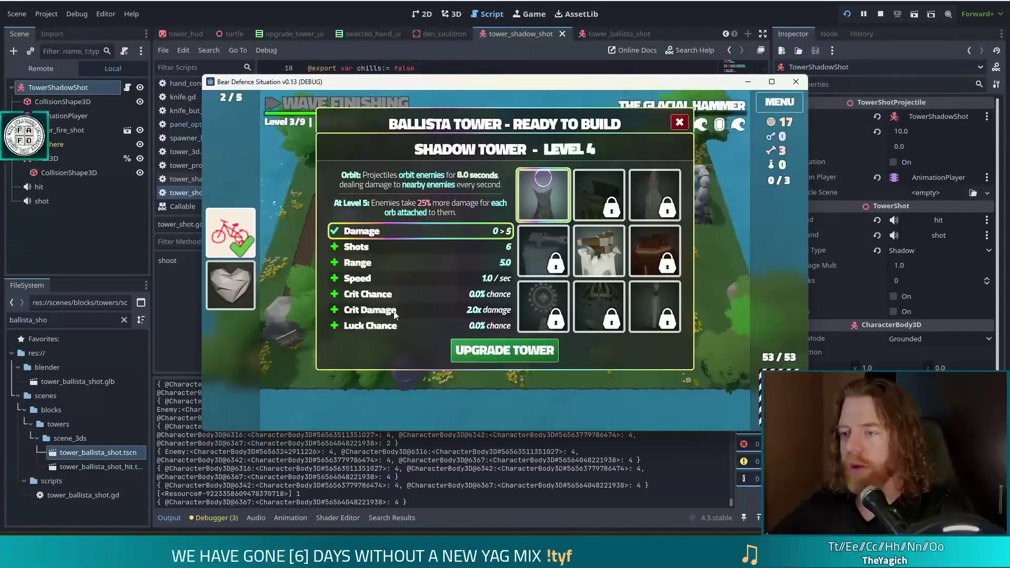
{"action": "left_click", "coordinate": [531, 354]}
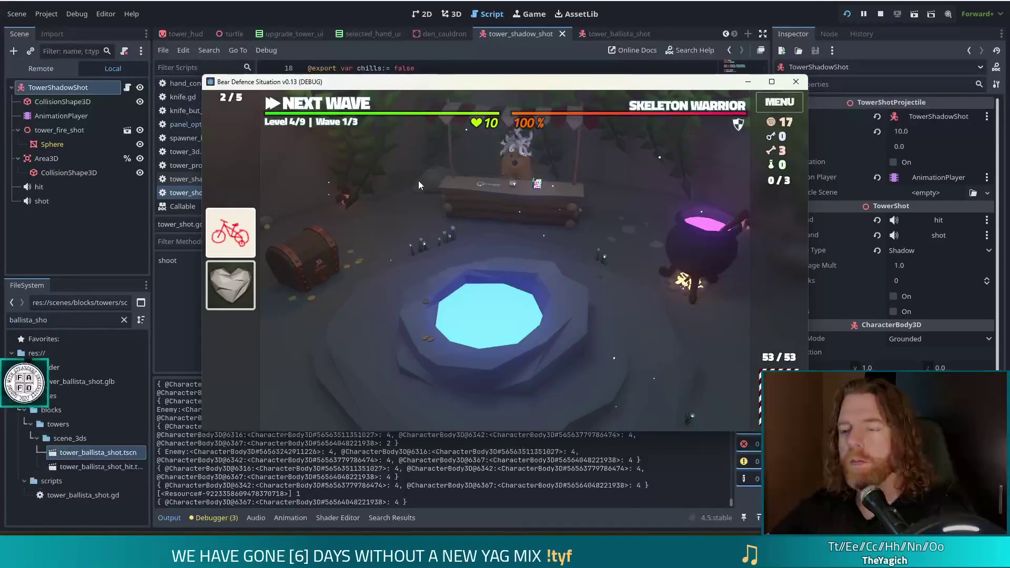
Run the 'upgrade' console command, stop the running game, and switch to Notepad++.
{"action": "key", "text": "grave"}
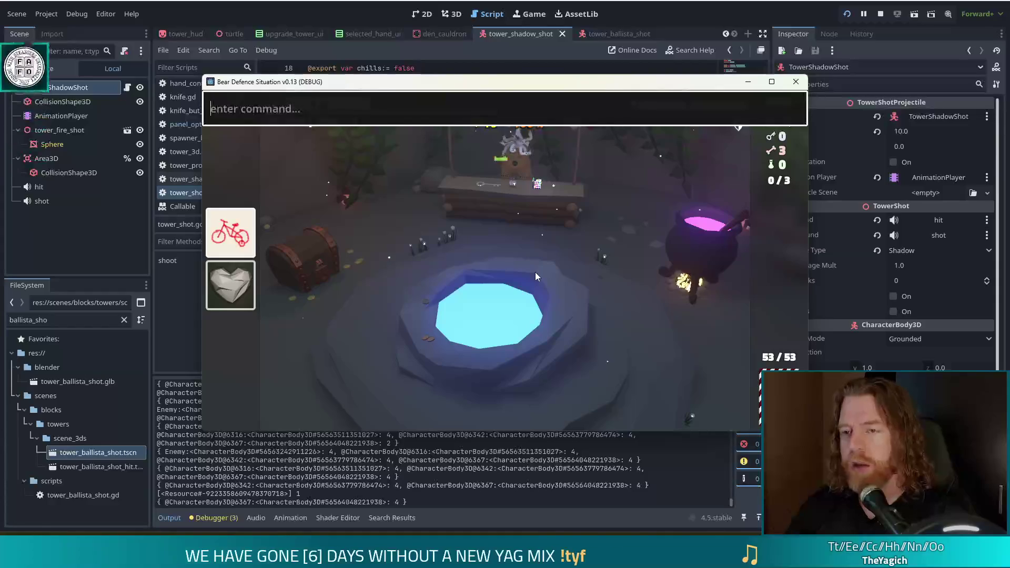
{"action": "type", "text": "upgrade"}
{"action": "key", "text": "Return"}
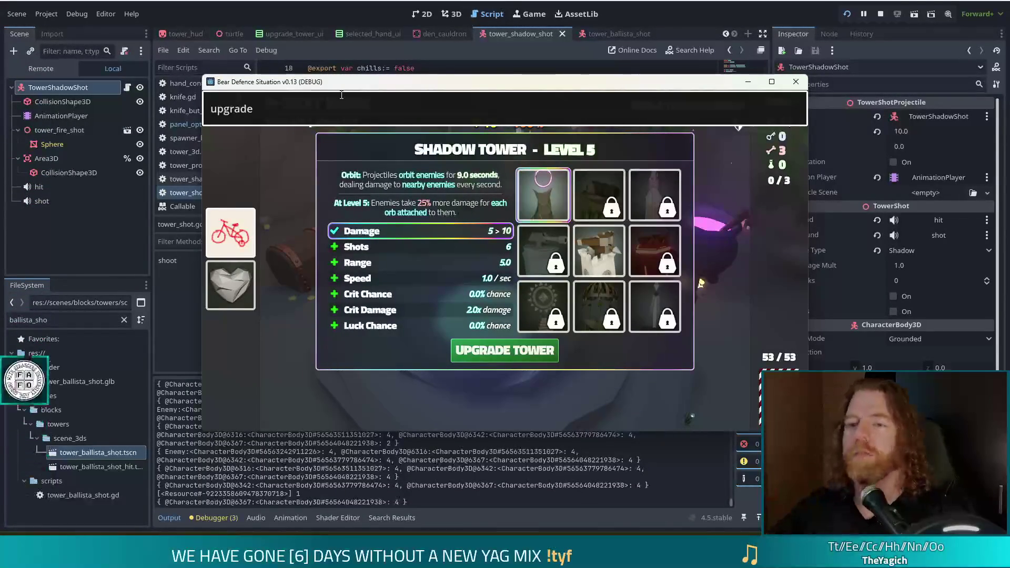
{"action": "key", "text": "Return"}
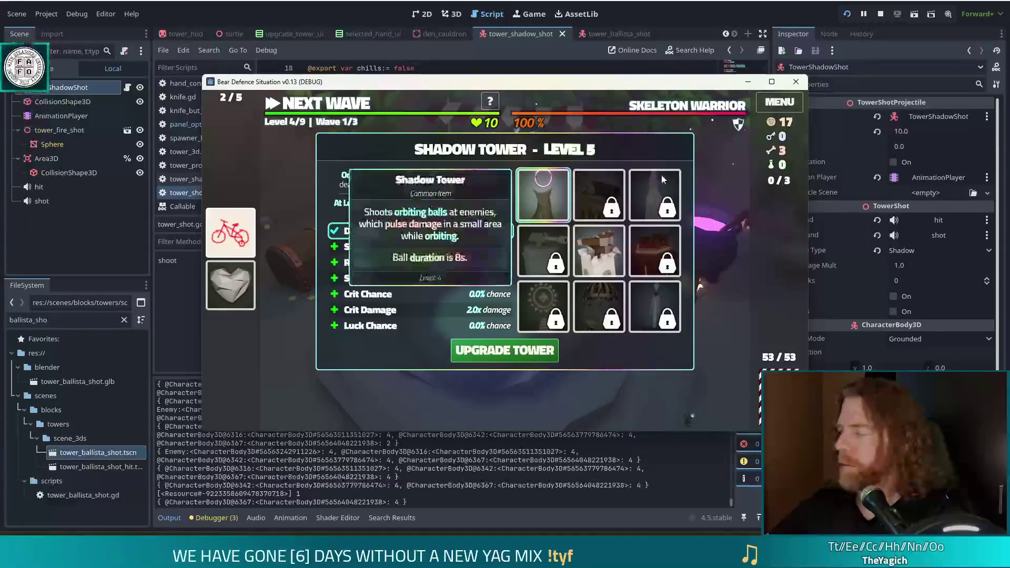
{"action": "left_click", "coordinate": [880, 14]}
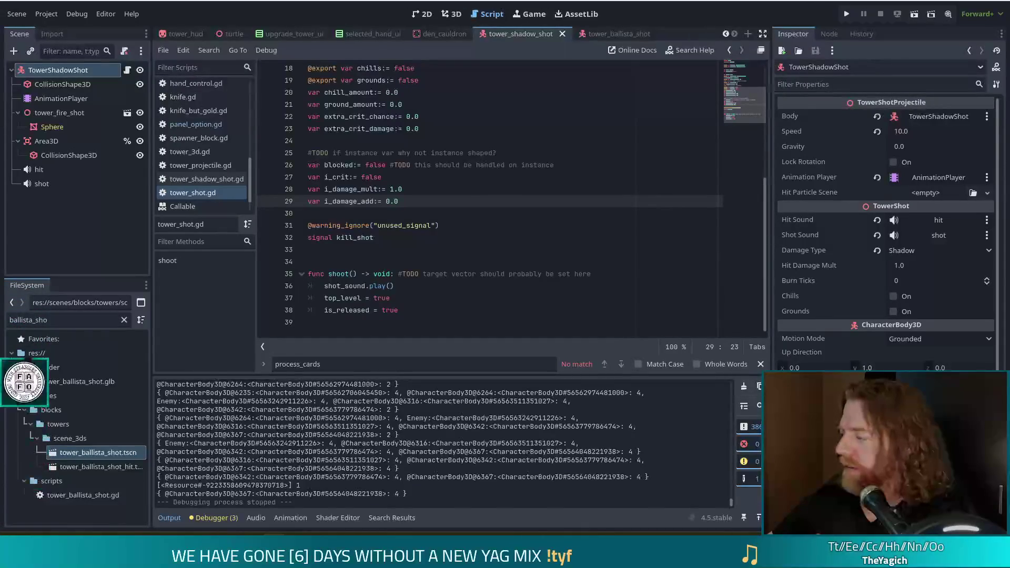
{"action": "key", "text": "alt+Tab"}
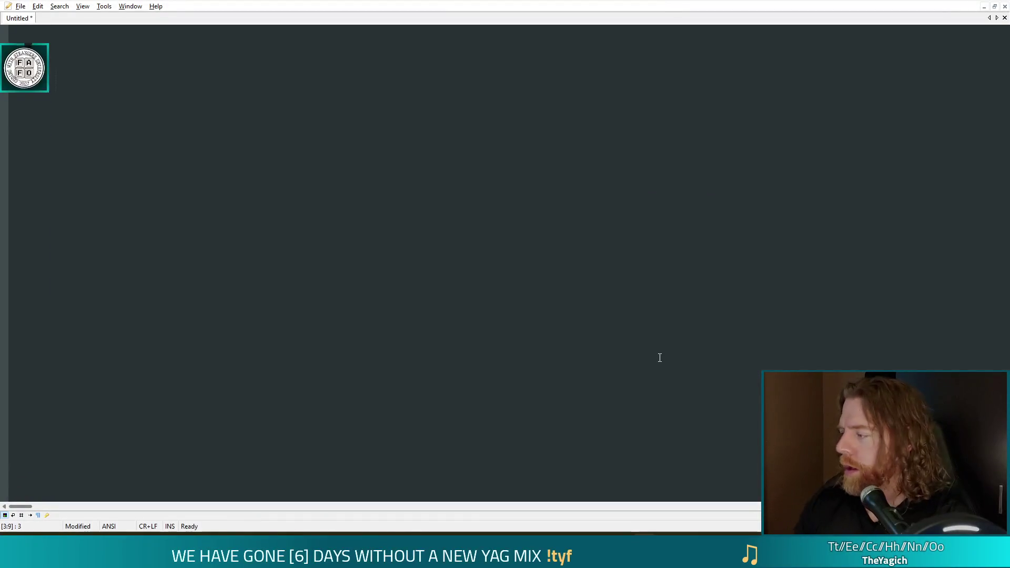
Enter the listed names in the untitled document, each on its own line.
{"action": "type", "text": "fie"}
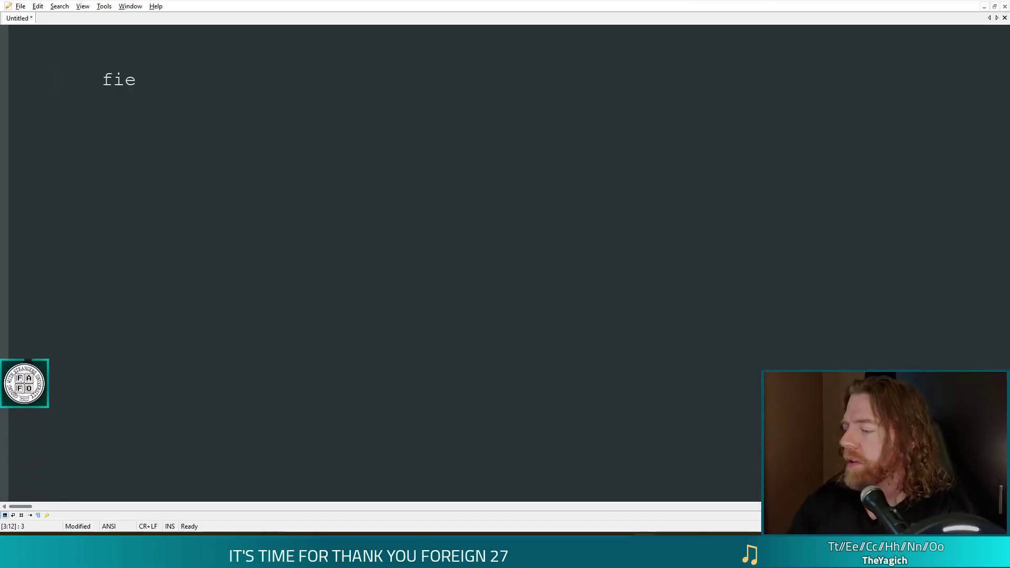
{"action": "type", "text": "hra"}
{"action": "key", "text": "Return"}
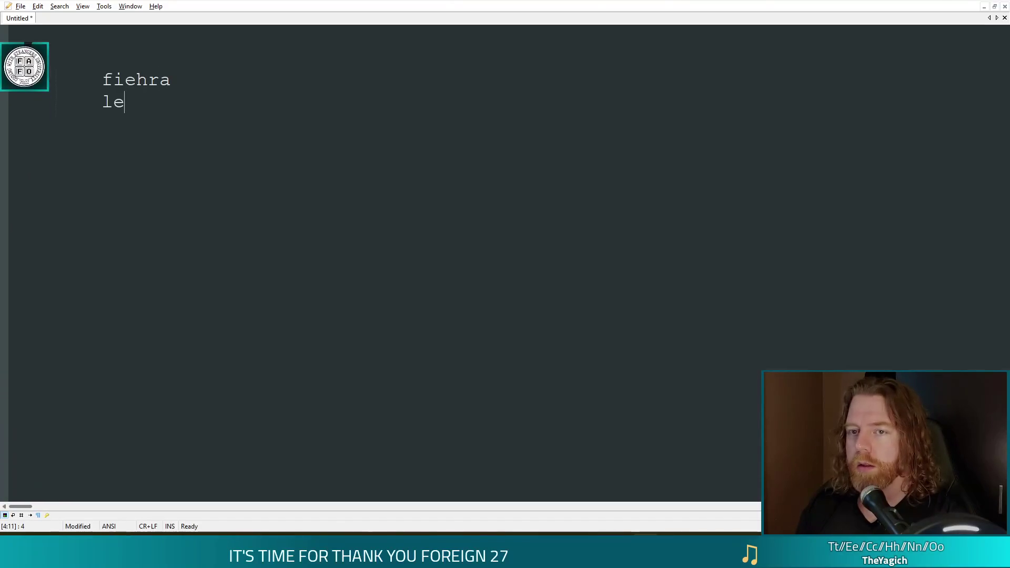
{"action": "type", "text": "ppely"}
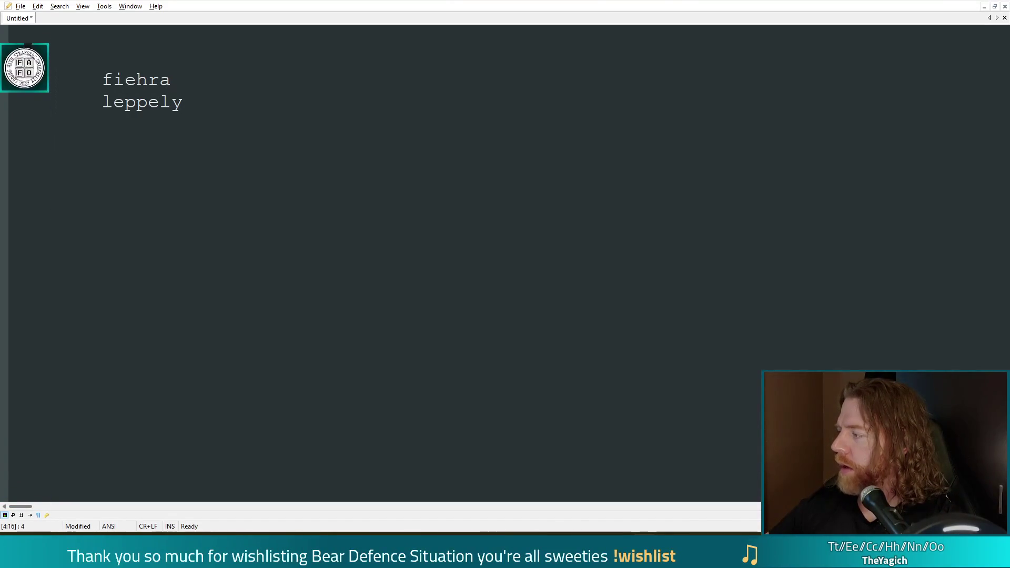
{"action": "key", "text": "Return"}
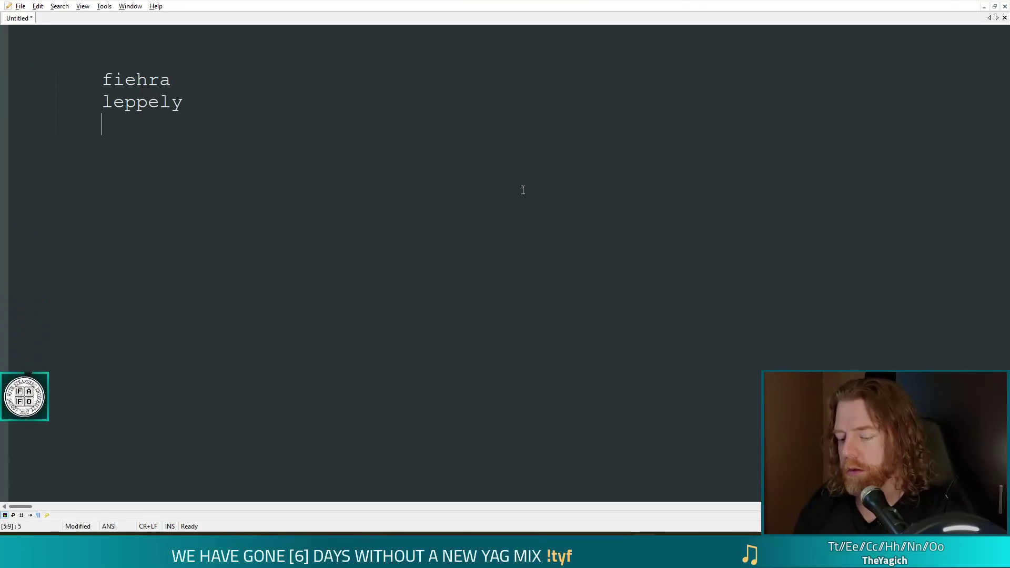
{"action": "type", "text": "vyoleti"}
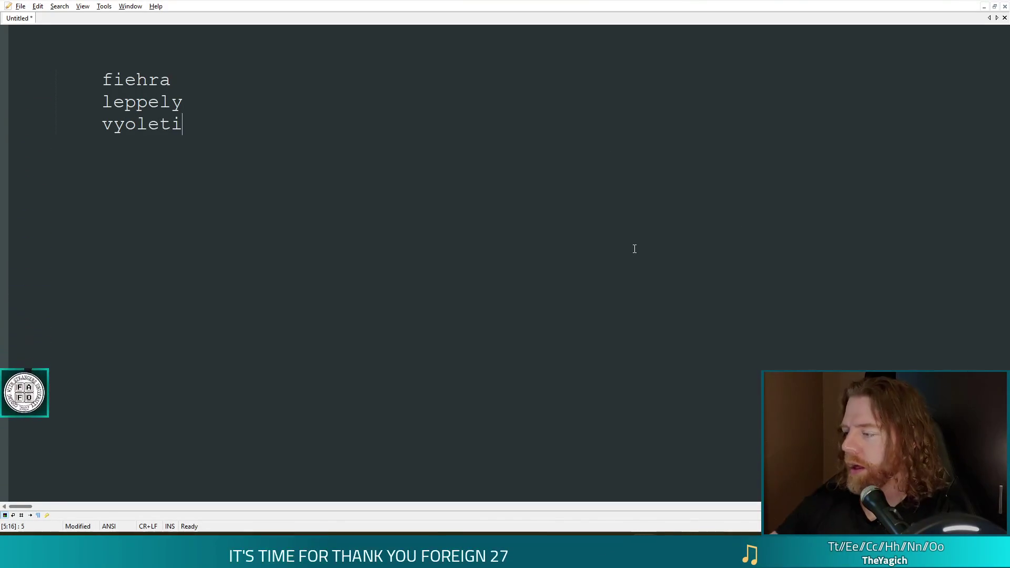
{"action": "key", "text": "Return"}
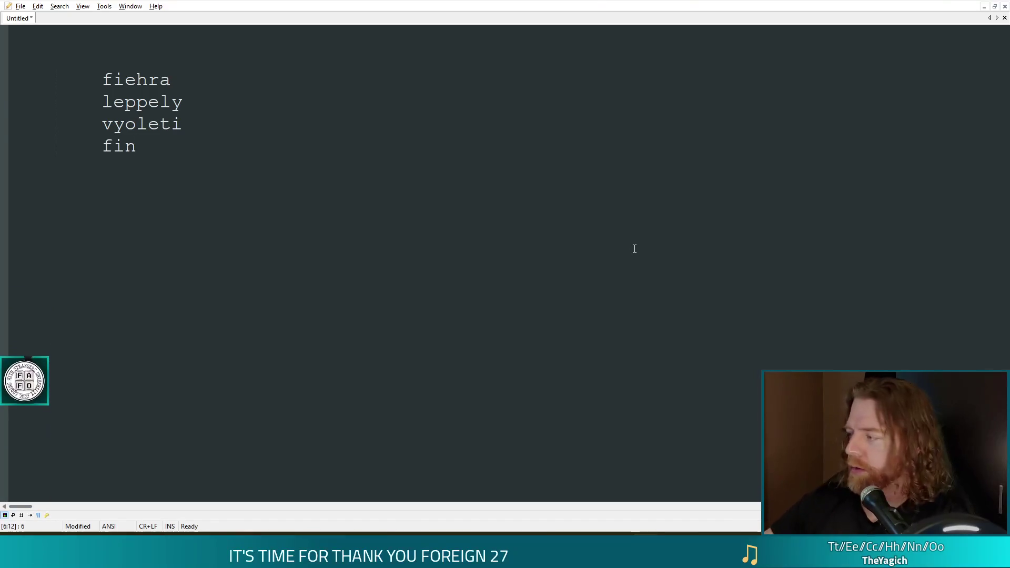